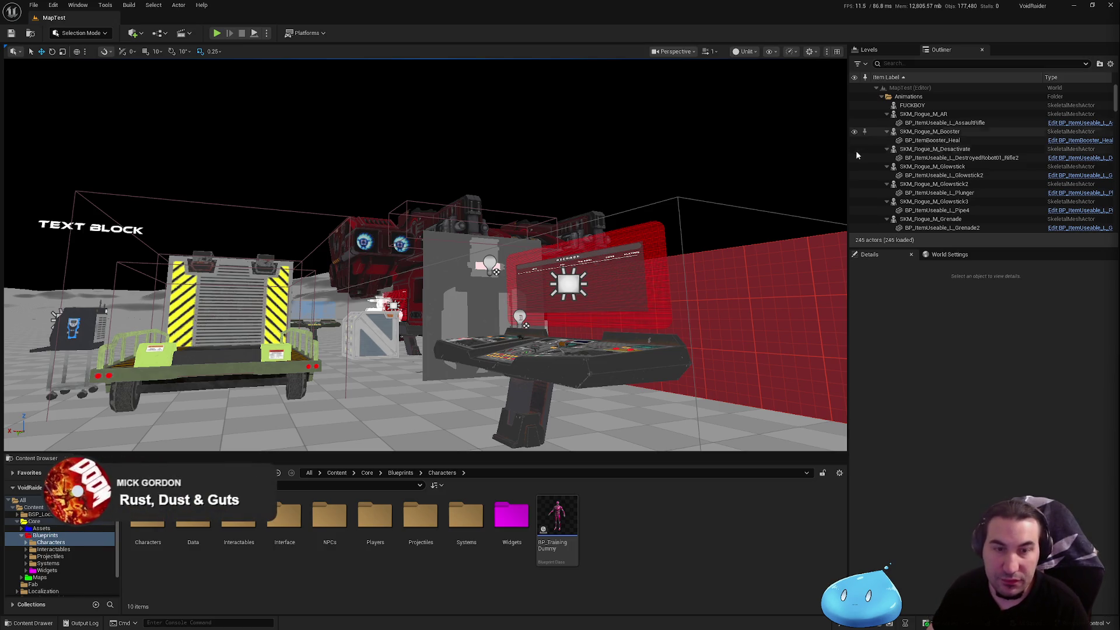
- Fly the viewport across the test map toward the consoles and central building
key("a")
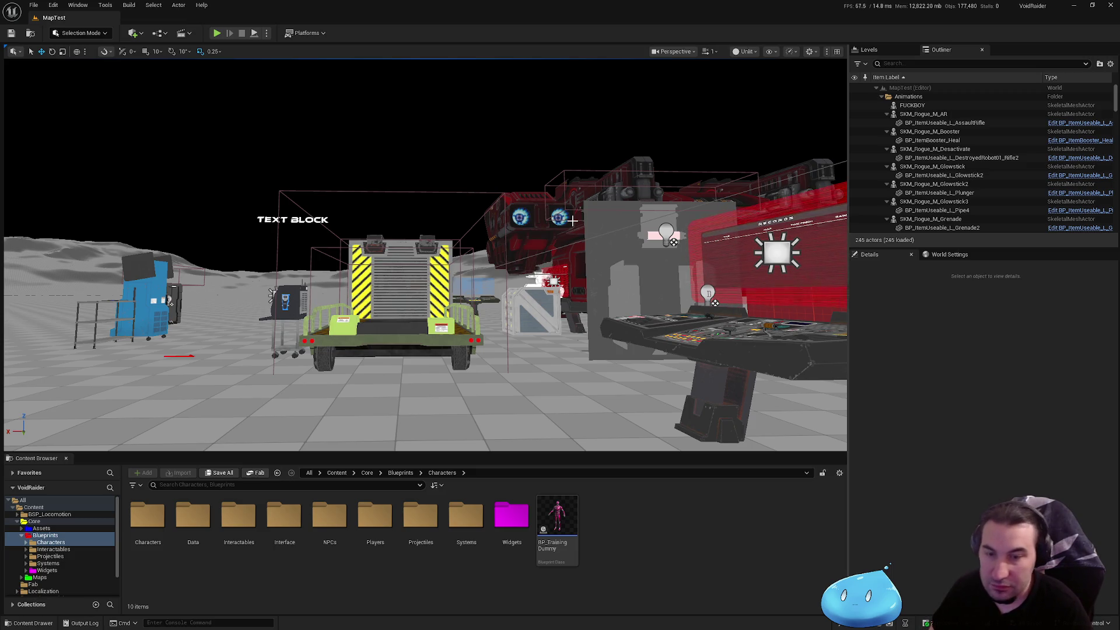
mouse_move(426, 257)
left_mouse_down()
mouse_move(526, 233)
mouse_move(514, 257)
mouse_move(444, 250)
mouse_move(454, 252)
left_mouse_up()
key("super")
key("Escape")
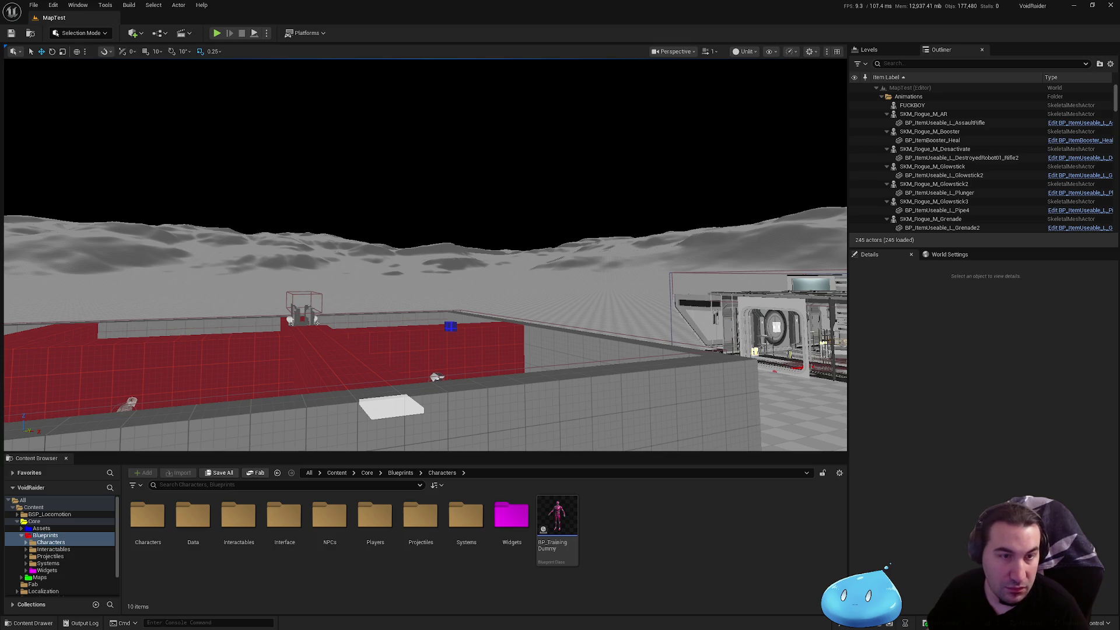
key("super")
key("Escape")
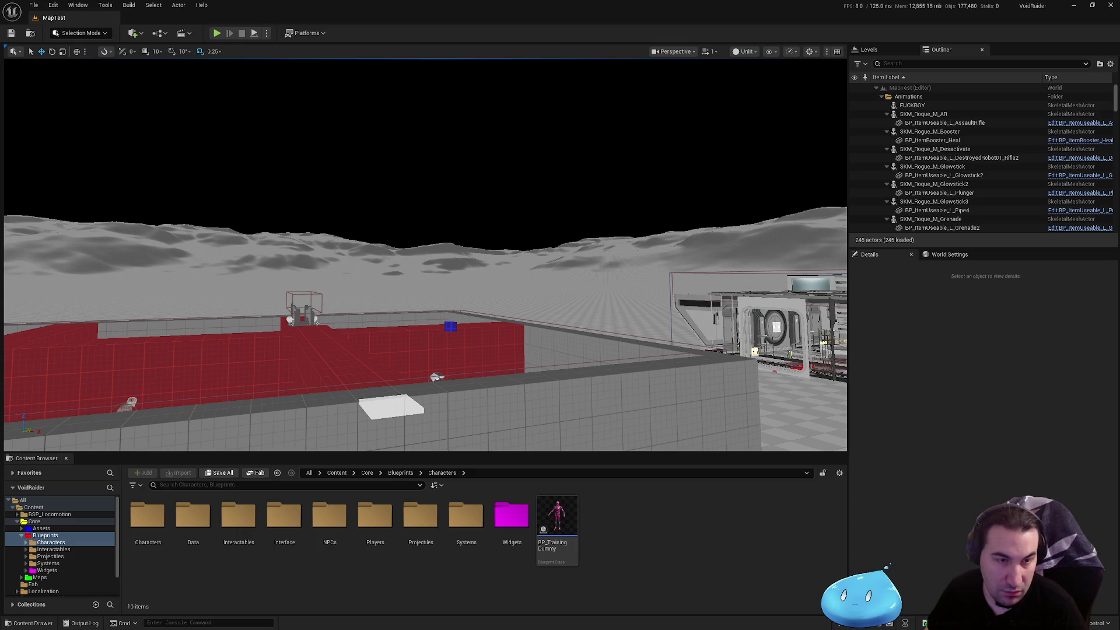
key("w")
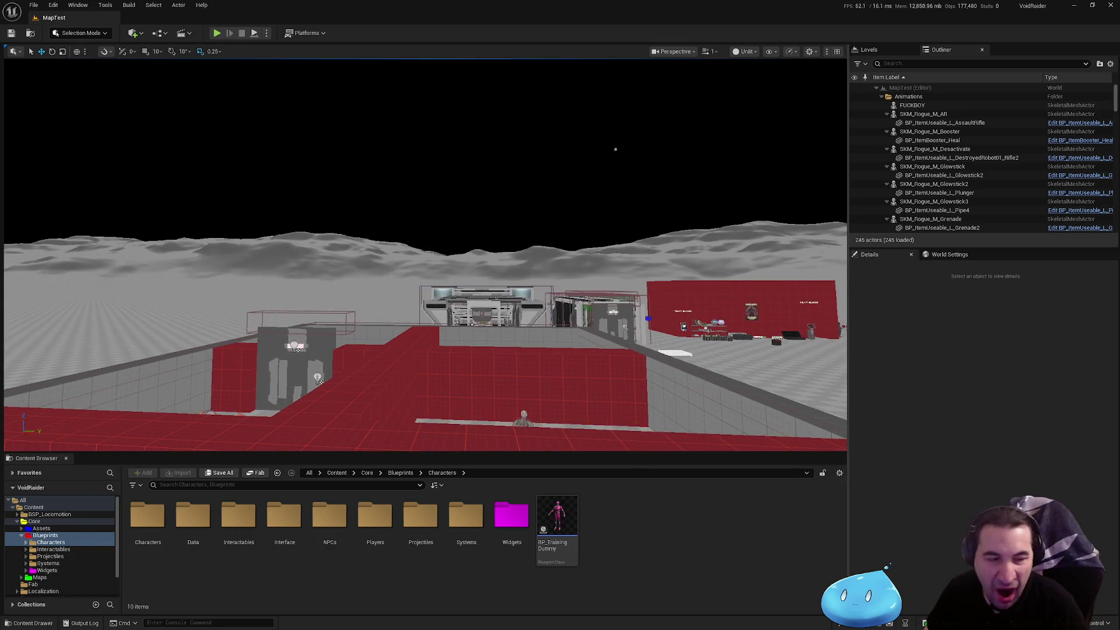
key("w")
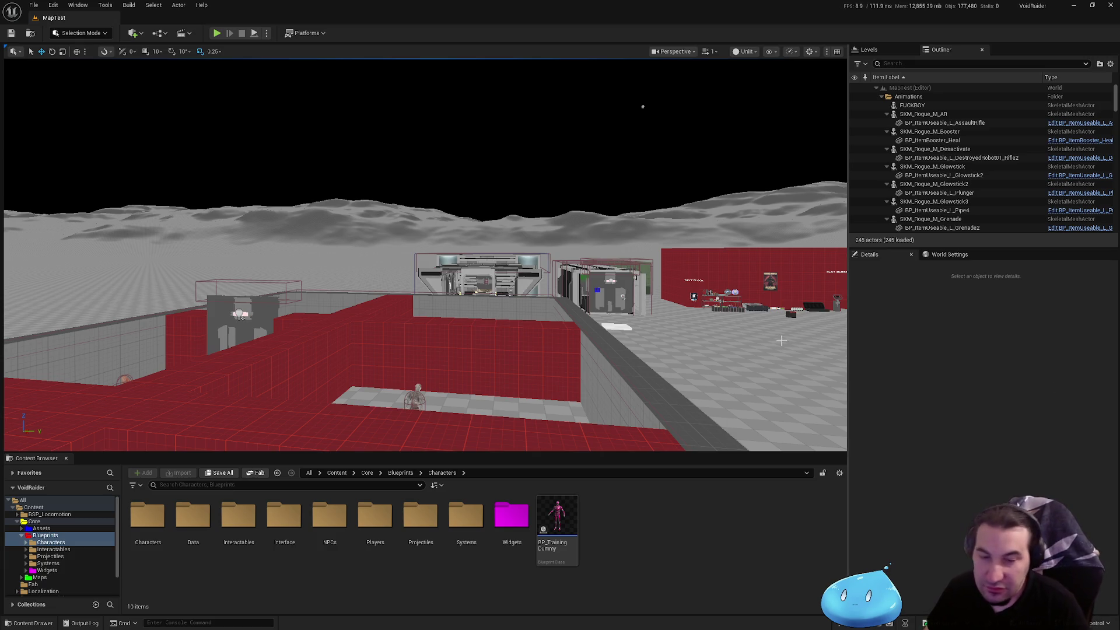
key("w")
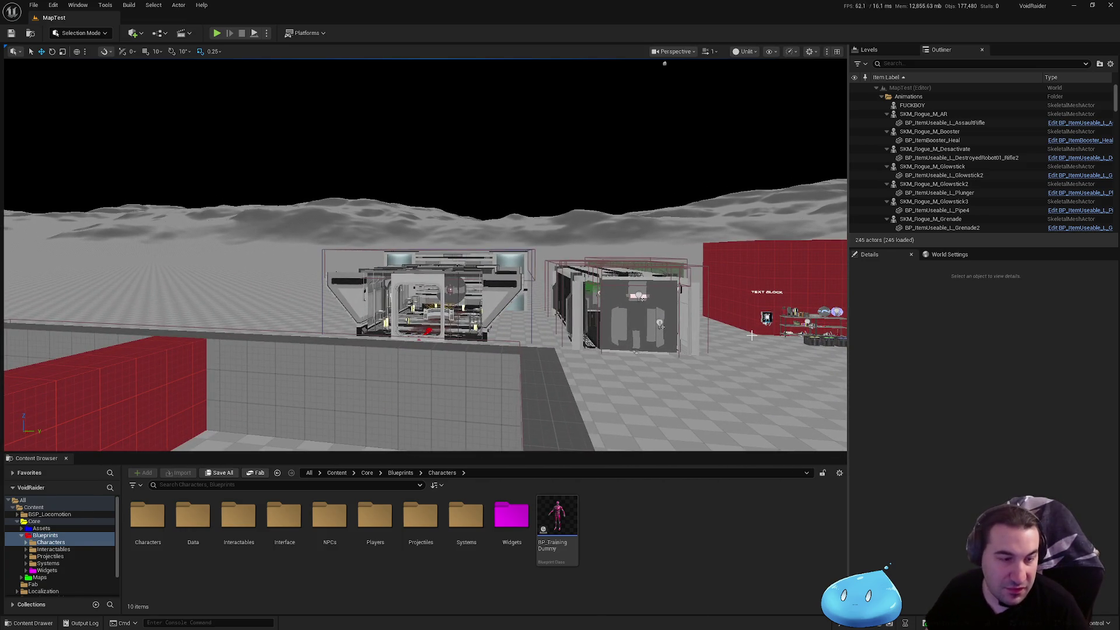
- View the arena from preset camera angles, then list the Maps folder's 15 levels
mouse_move(757, 329)
left_mouse_down()
mouse_move(637, 286)
mouse_move(412, 293)
mouse_move(426, 325)
mouse_move(341, 355)
mouse_move(747, 329)
left_mouse_up()
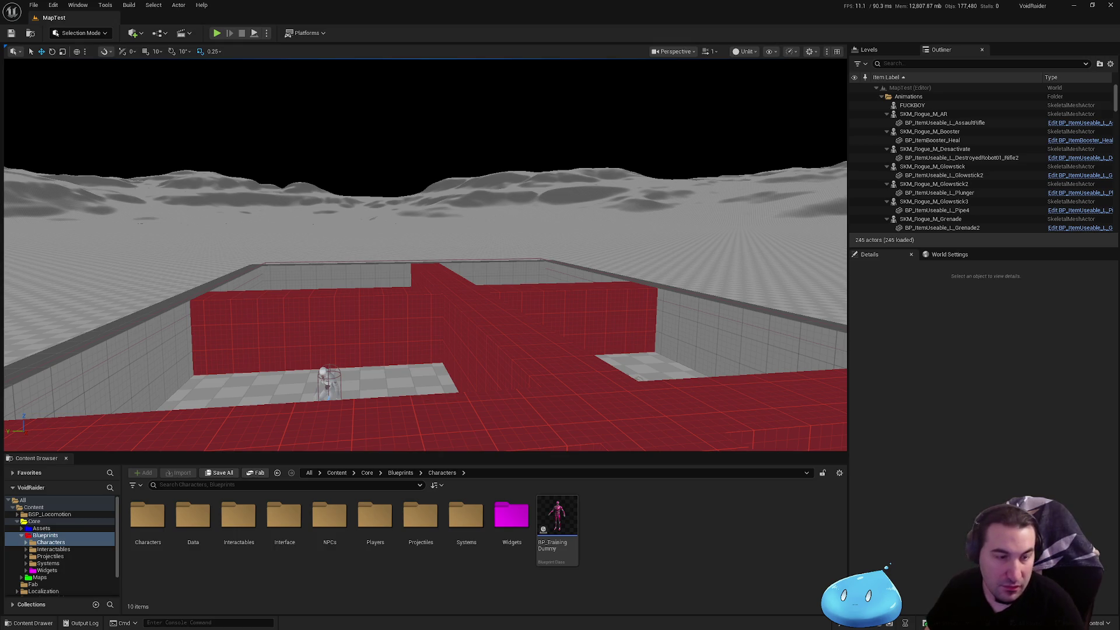
key("1")
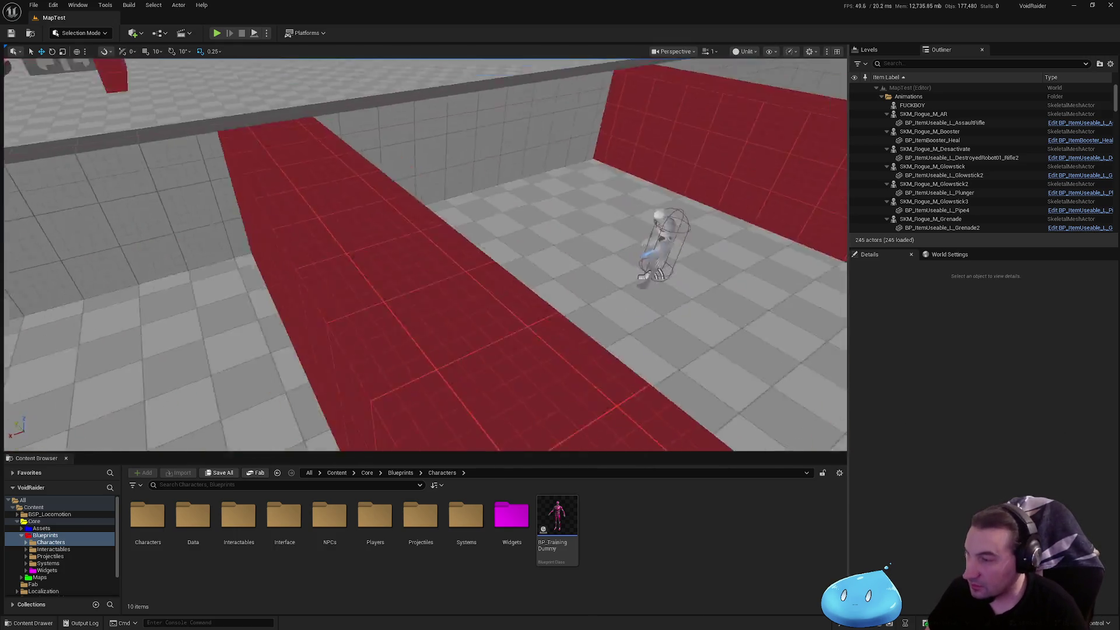
key("2")
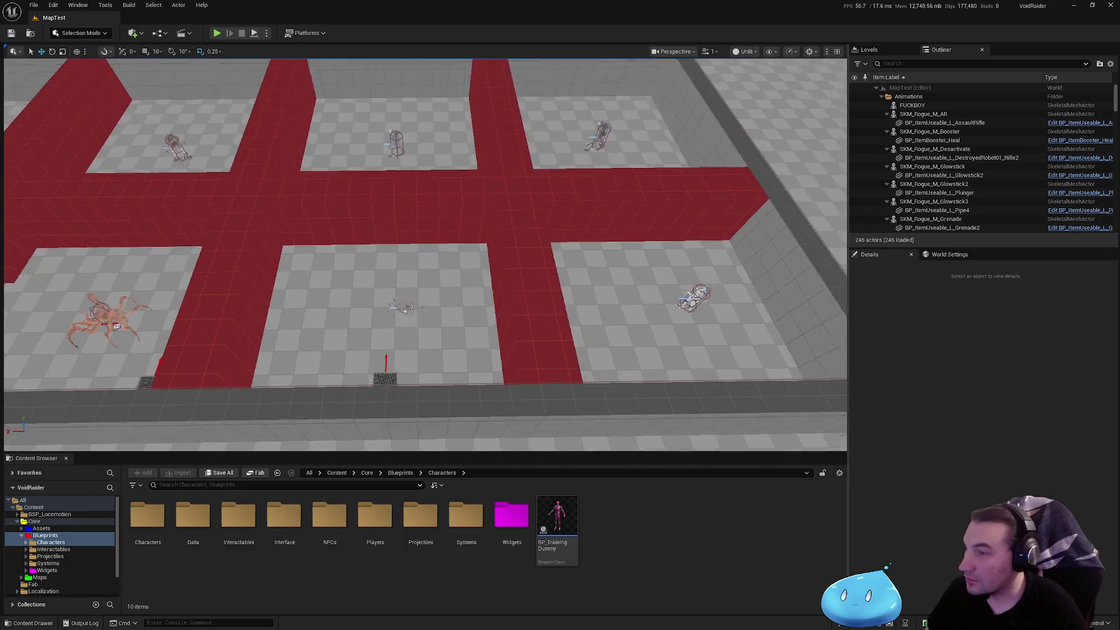
key("3")
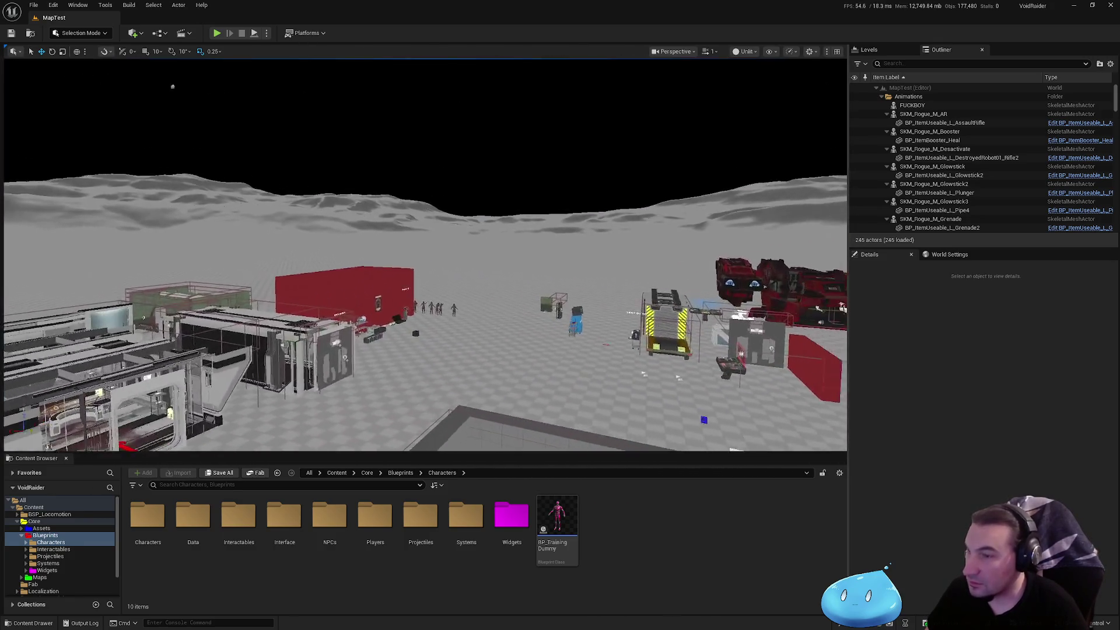
key("4")
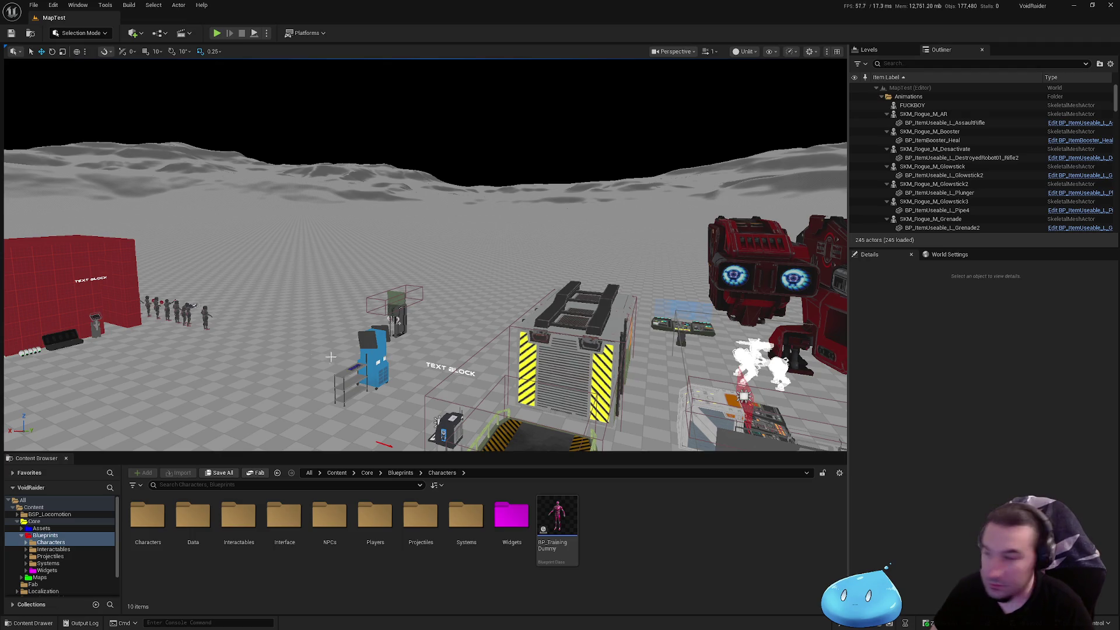
left_click(39, 577)
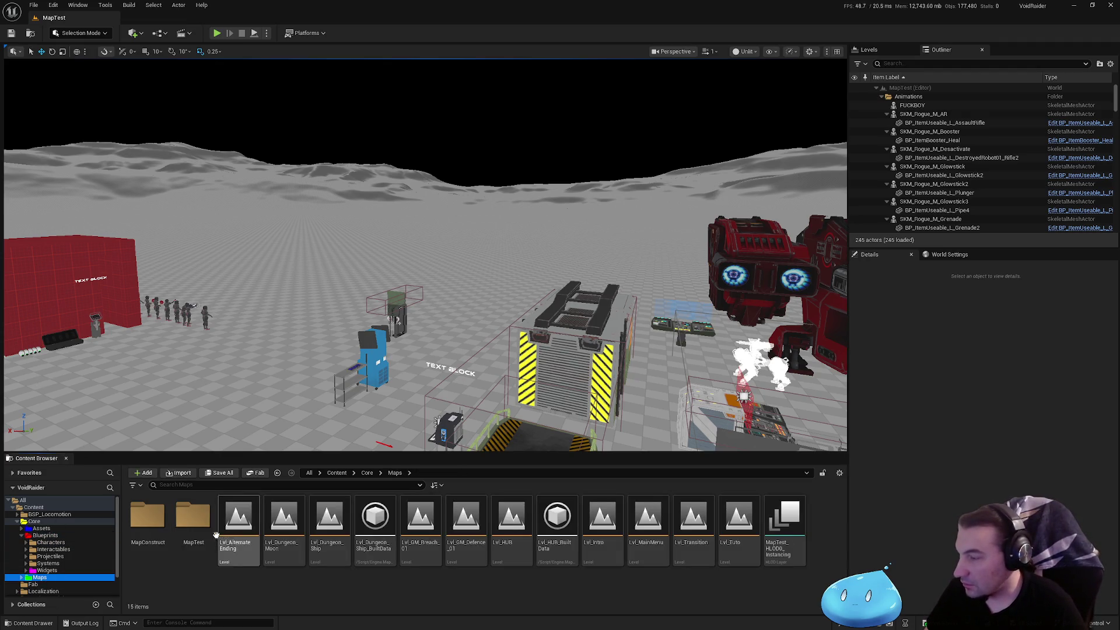
- Open the Lvl_AlternateEnding level and fly out to view the space station
left_click(236, 529)
double_click(235, 529)
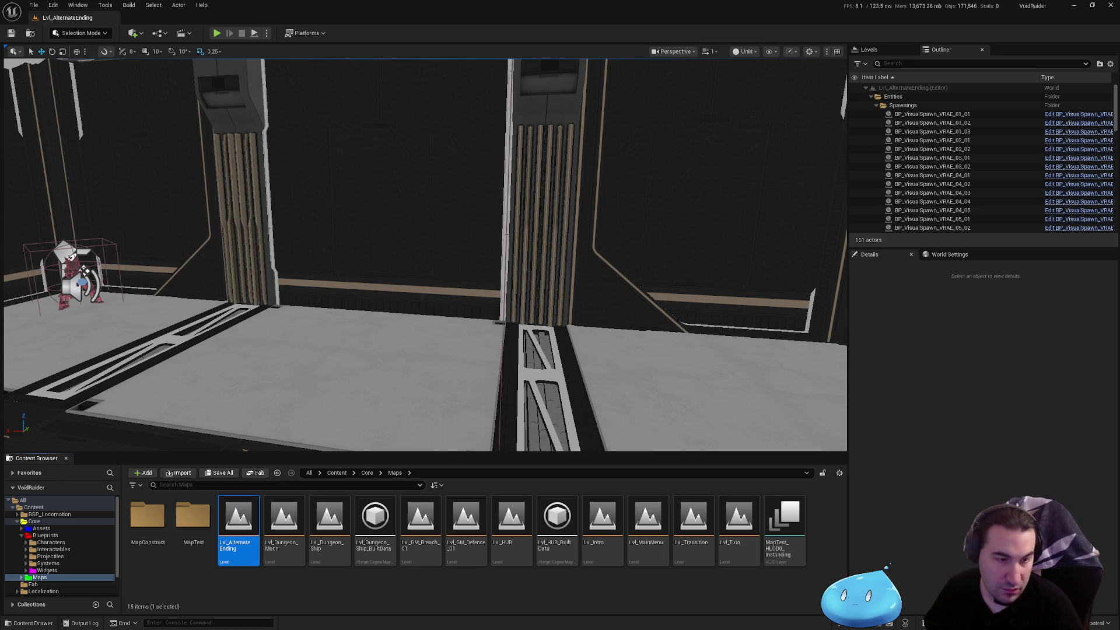
mouse_move(426, 257)
left_mouse_down()
mouse_move(385, 281)
mouse_move(385, 233)
mouse_move(531, 276)
left_mouse_up()
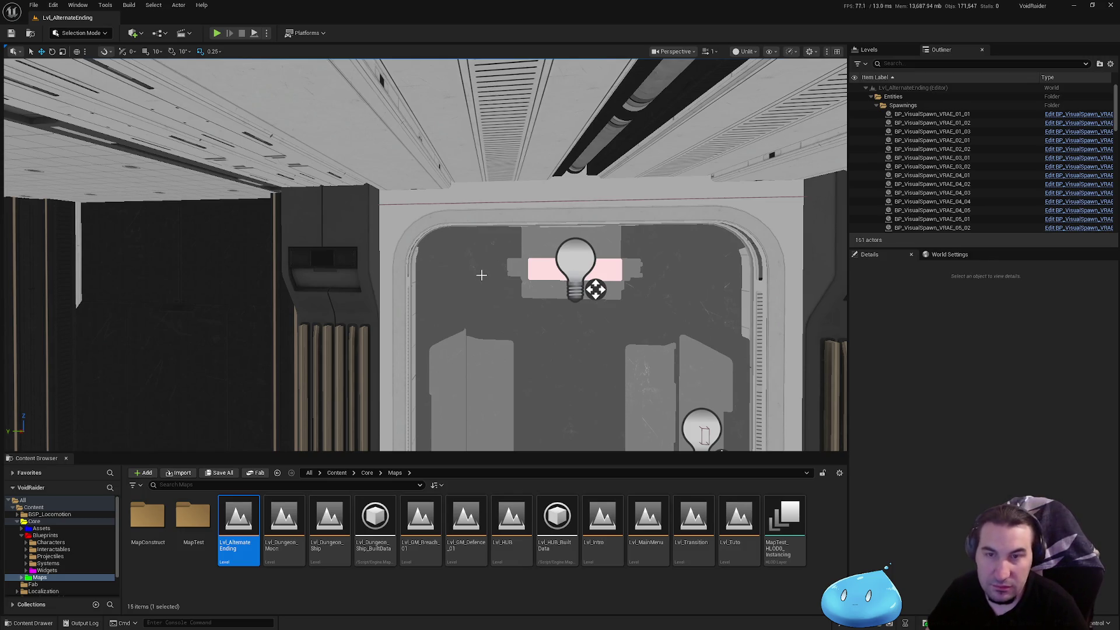
mouse_move(408, 257)
left_mouse_down()
mouse_move(490, 216)
mouse_move(410, 257)
left_mouse_up()
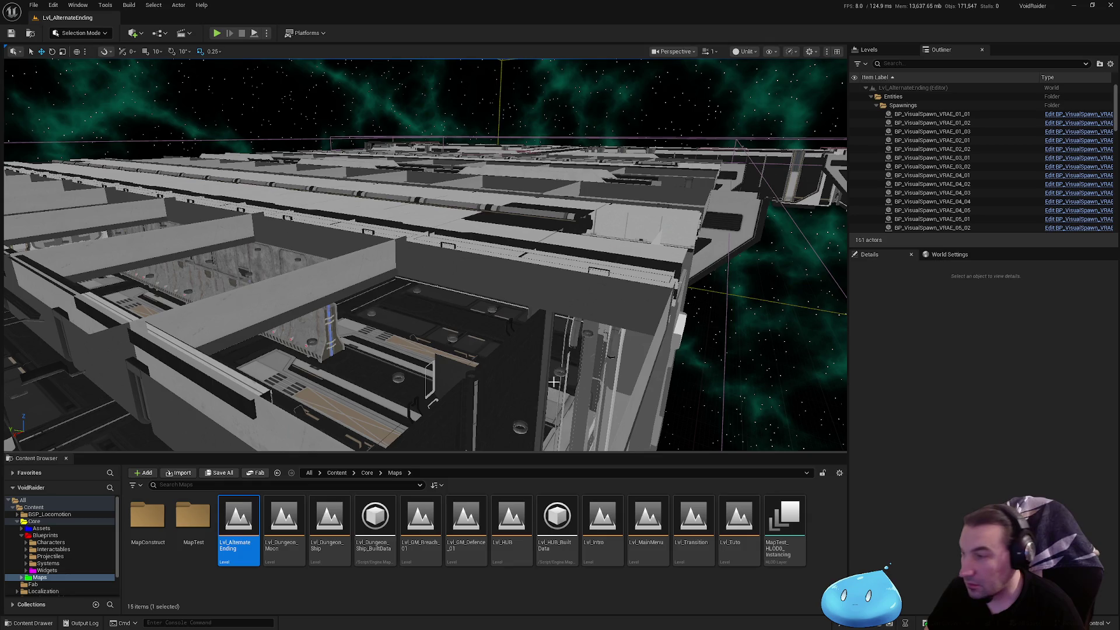
left_click_drag(519, 372, 408, 367)
key("w")
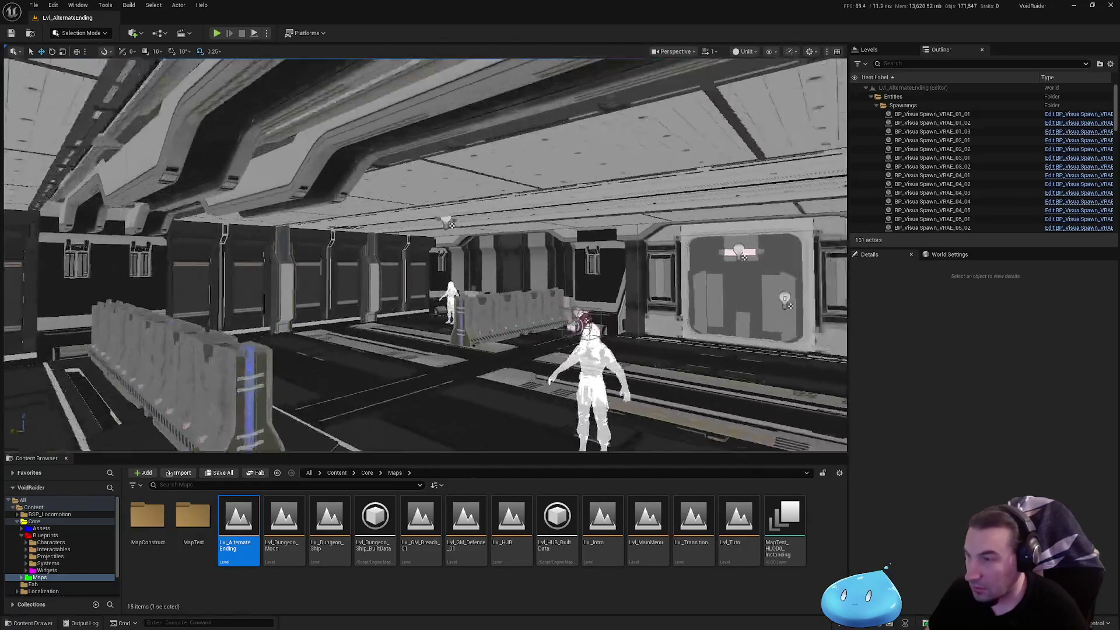
key("s")
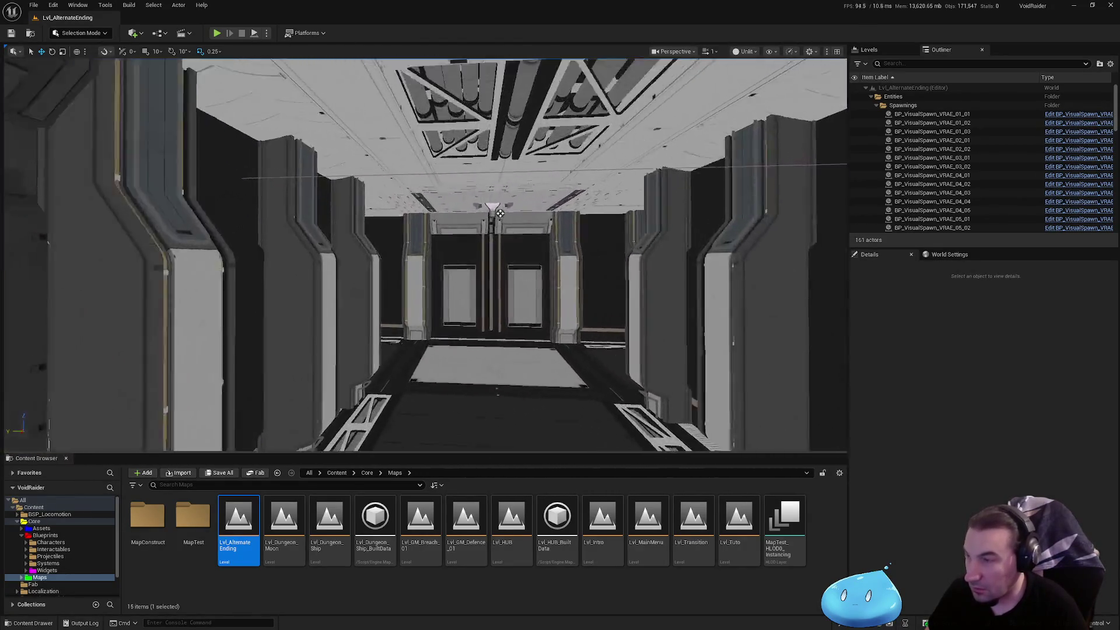
key("w")
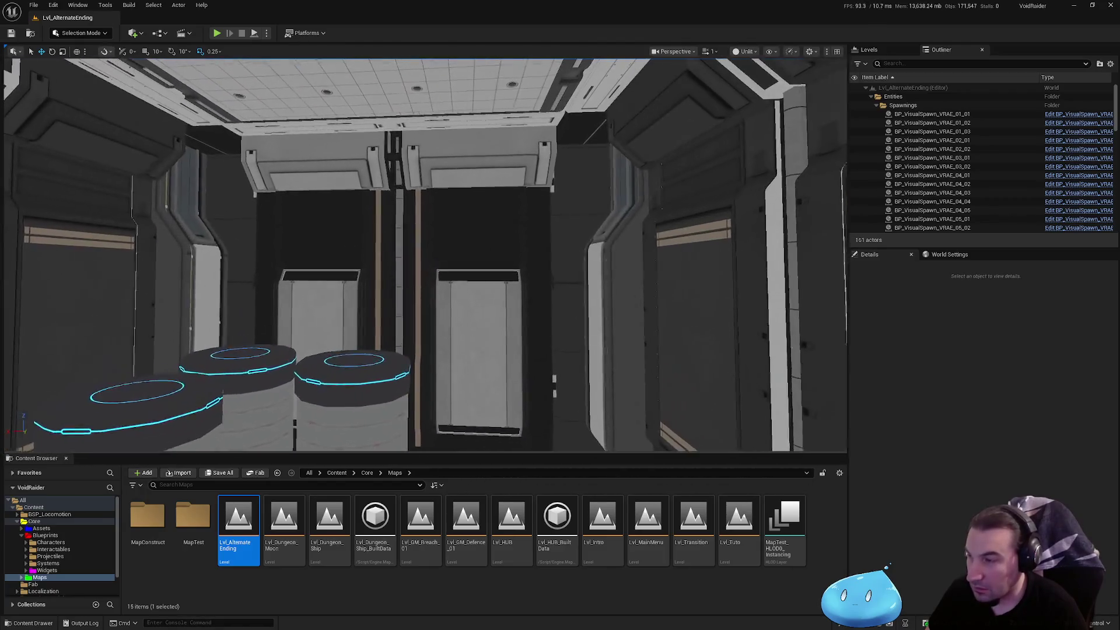
key("s")
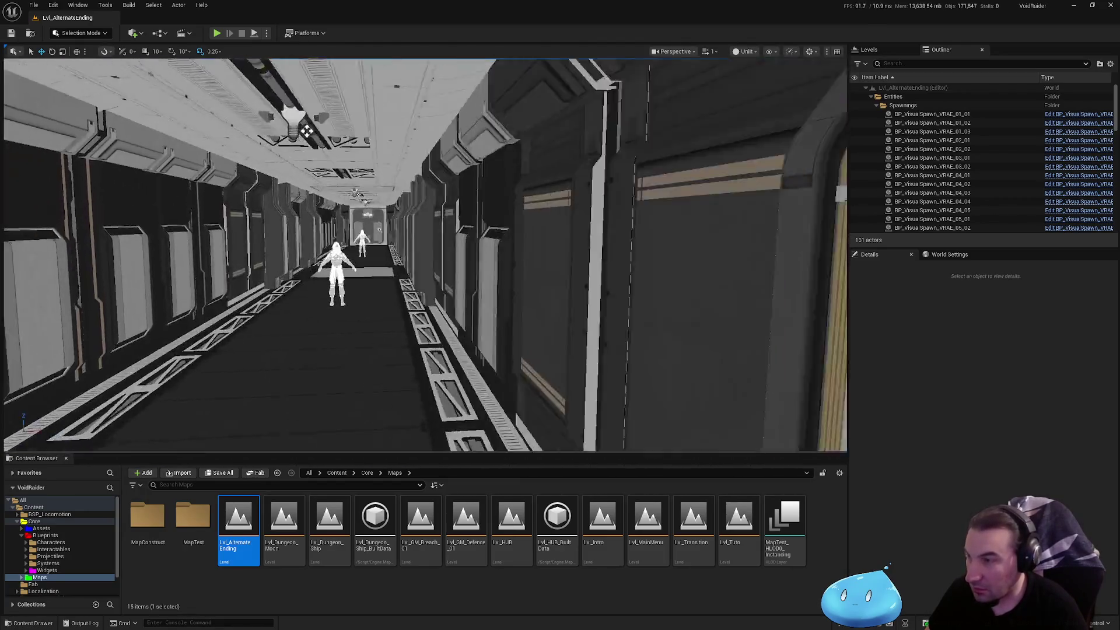
key("w")
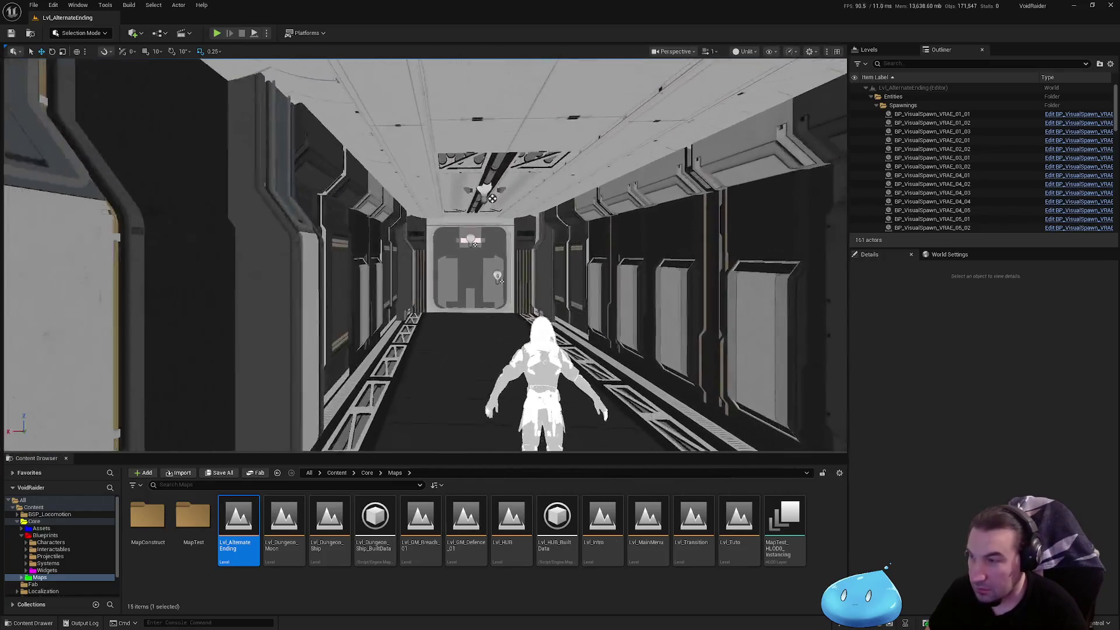
key("w")
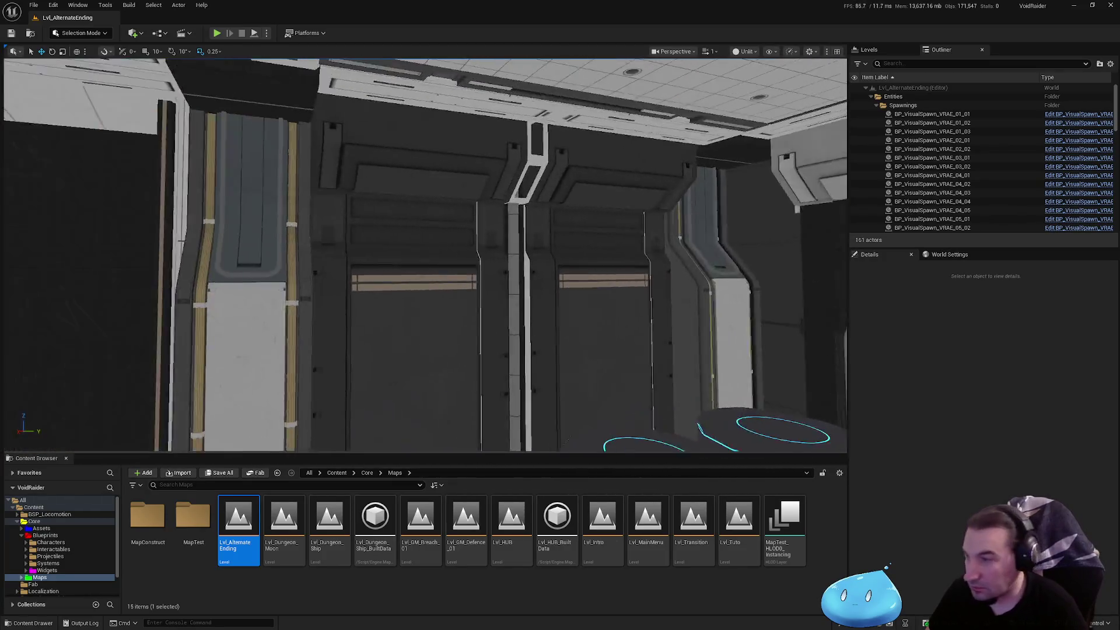
key("w")
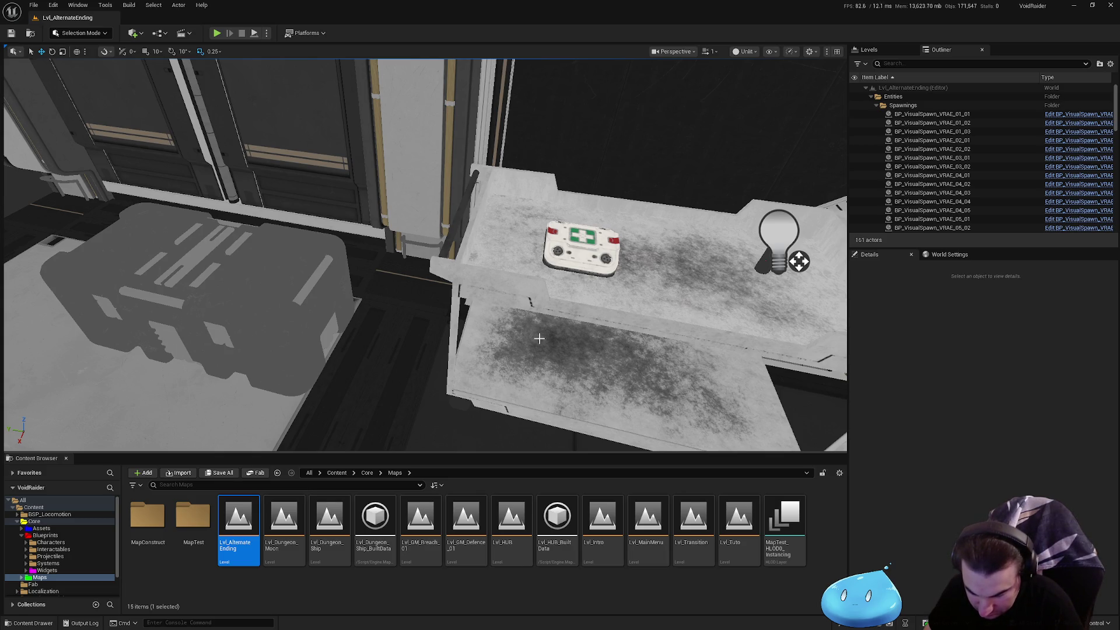
mouse_move(539, 339)
left_mouse_down()
mouse_move(332, 327)
mouse_move(332, 280)
mouse_move(333, 291)
mouse_move(275, 280)
left_mouse_up()
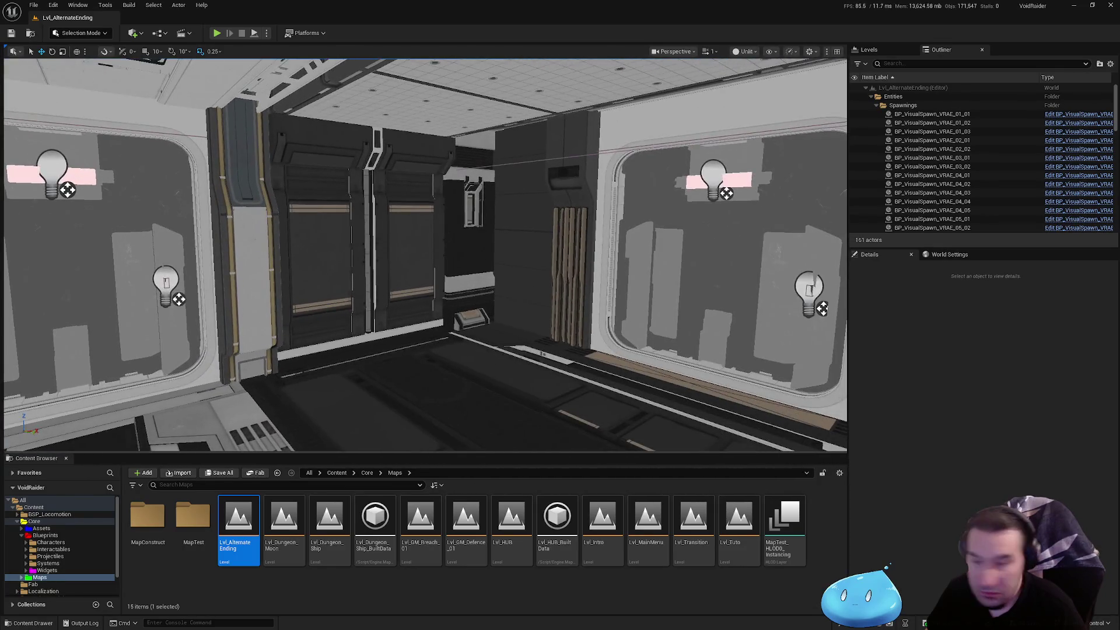
left_click_drag(274, 280, 282, 280)
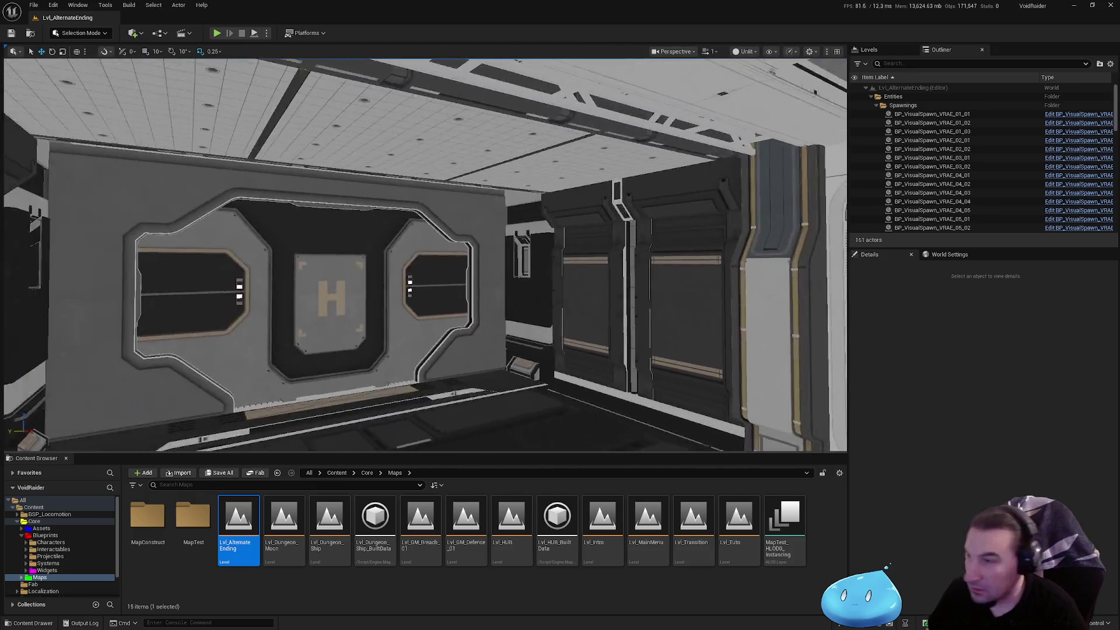
left_click_drag(453, 245, 452, 197)
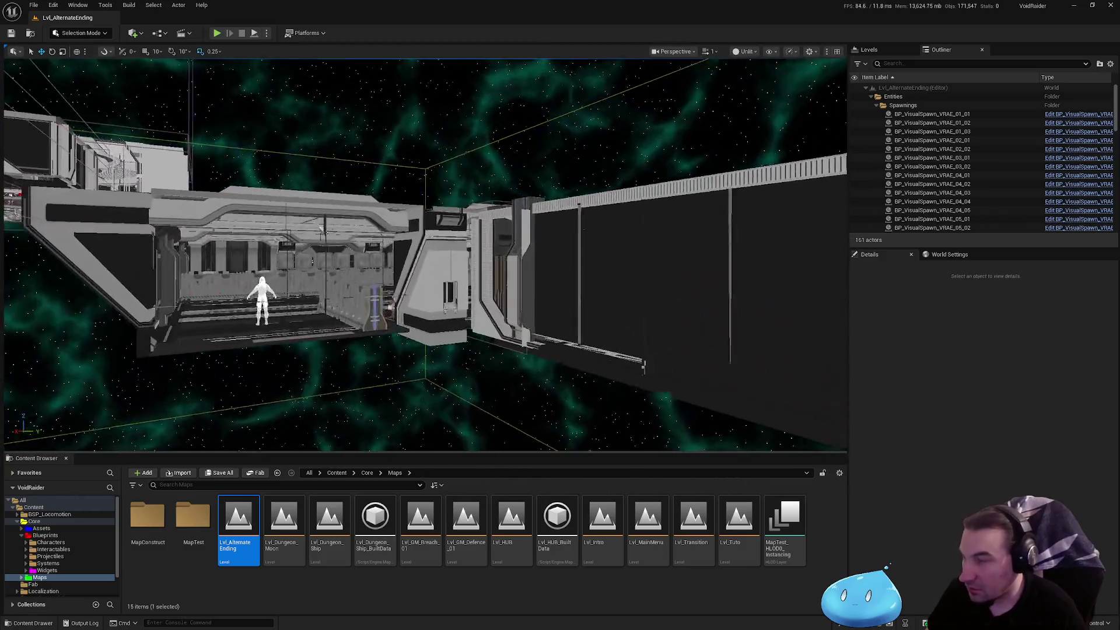
mouse_move(425, 256)
left_mouse_down()
mouse_move(444, 175)
mouse_move(466, 175)
mouse_move(467, 187)
mouse_move(421, 187)
mouse_move(449, 170)
left_mouse_up()
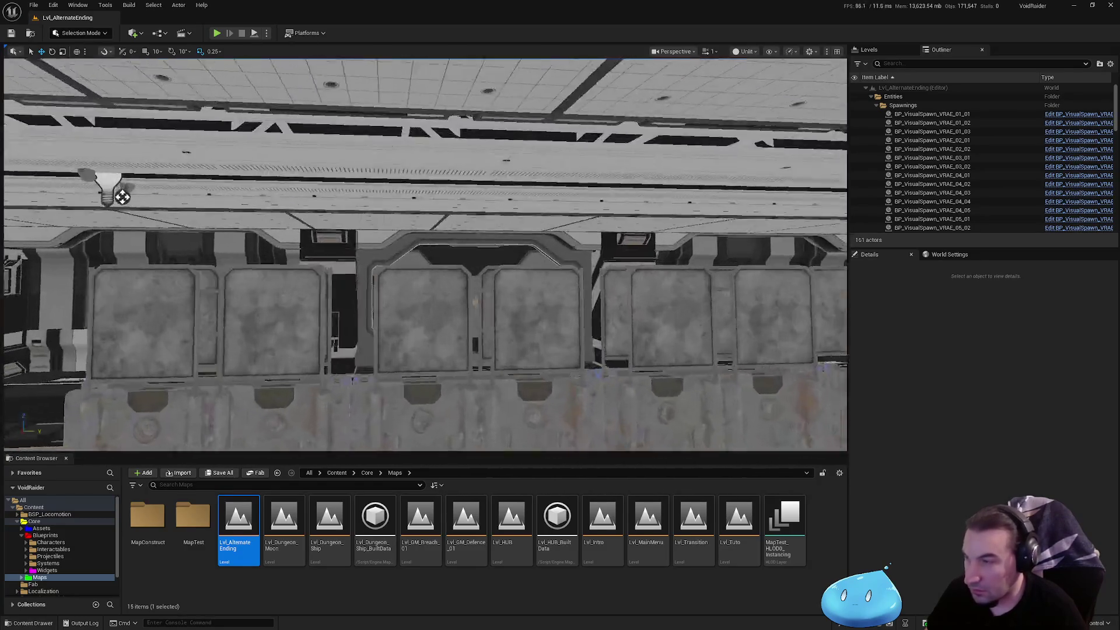
left_click_drag(122, 196, 135, 175)
mouse_move(408, 234)
left_mouse_down()
mouse_move(385, 222)
mouse_move(397, 211)
mouse_move(409, 228)
mouse_move(385, 224)
mouse_move(403, 210)
mouse_move(408, 221)
mouse_move(426, 213)
left_mouse_up()
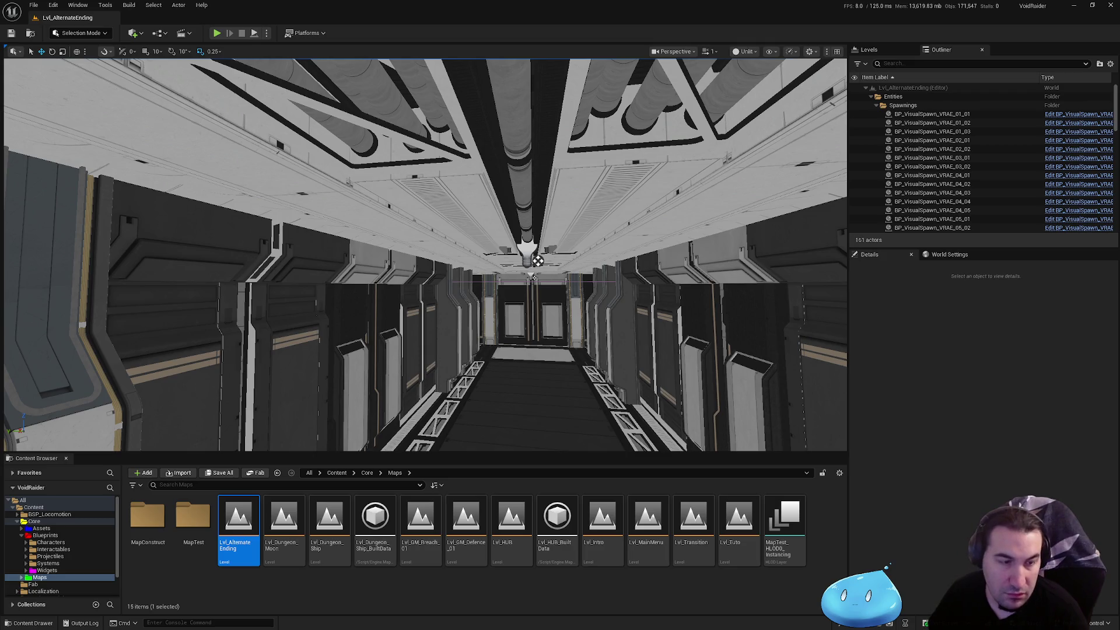
- Fly the camera through the station corridors to the round room with the central console
mouse_move(688, 352)
left_mouse_down()
mouse_move(654, 303)
mouse_move(581, 292)
mouse_move(580, 280)
left_mouse_up()
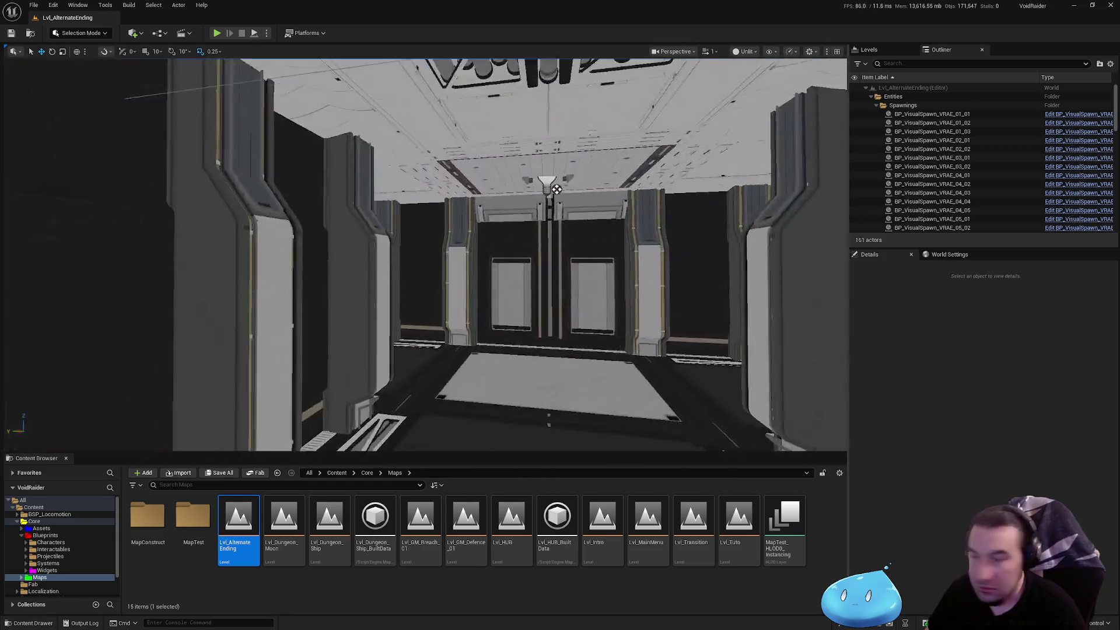
left_click_drag(581, 280, 575, 280)
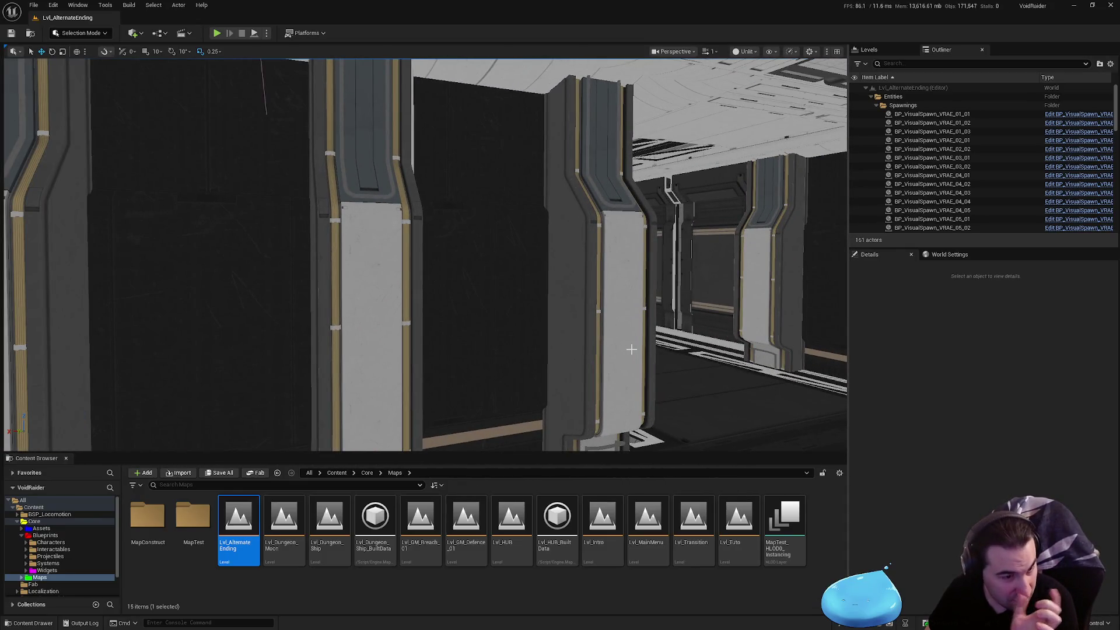
mouse_move(636, 349)
left_mouse_down()
mouse_move(624, 349)
mouse_move(625, 380)
mouse_move(624, 291)
left_mouse_up()
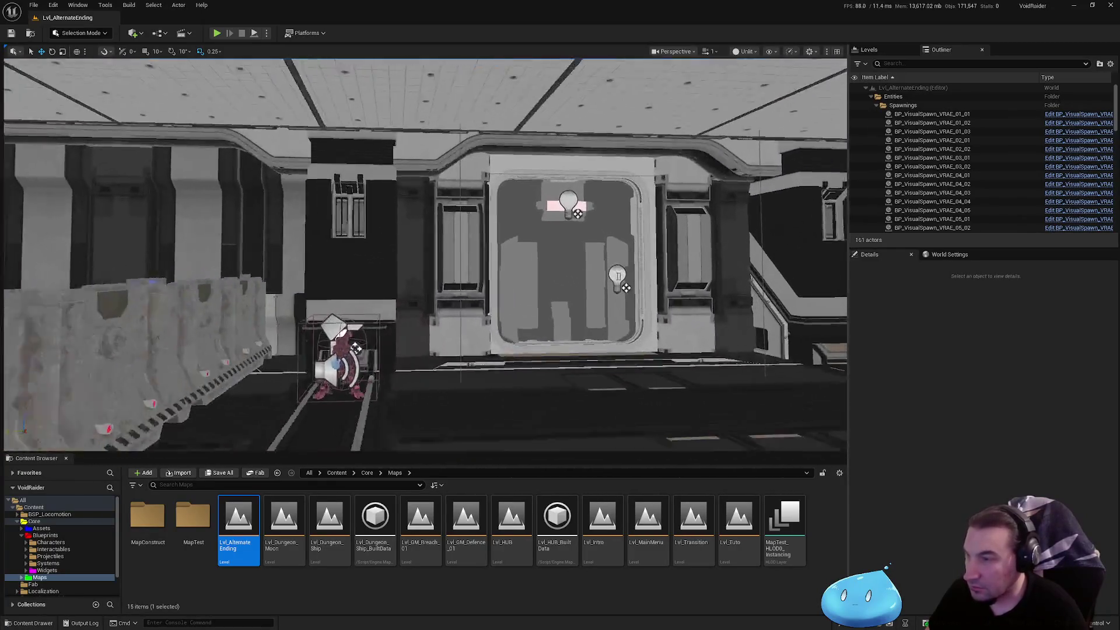
left_click_drag(425, 254, 397, 255)
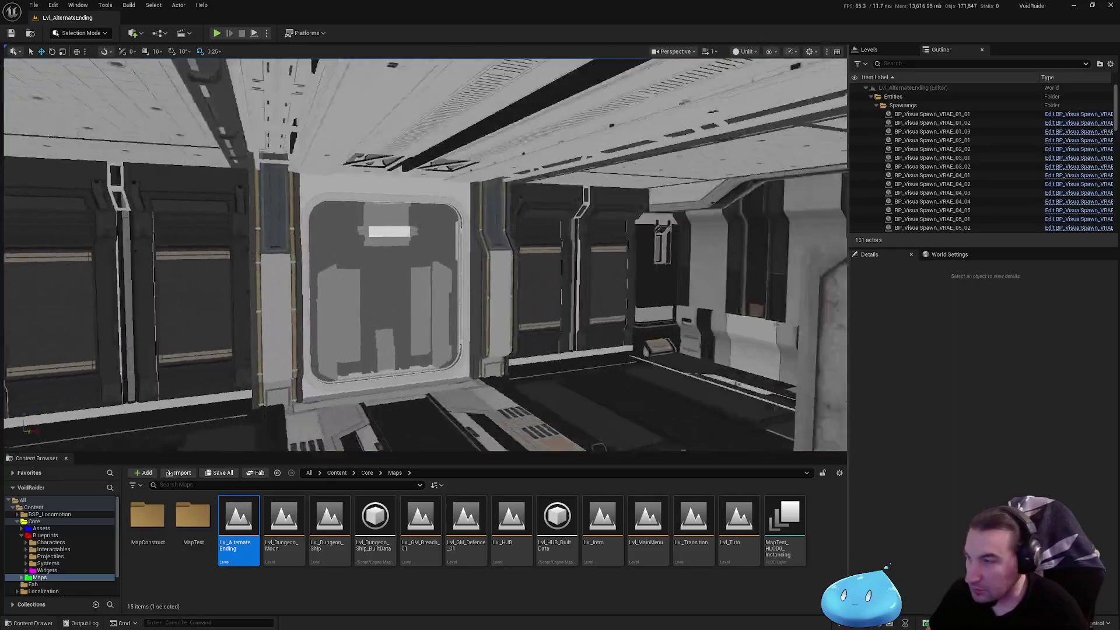
mouse_move(397, 255)
left_mouse_down()
mouse_move(397, 210)
mouse_move(397, 251)
mouse_move(526, 255)
mouse_move(525, 222)
left_mouse_up()
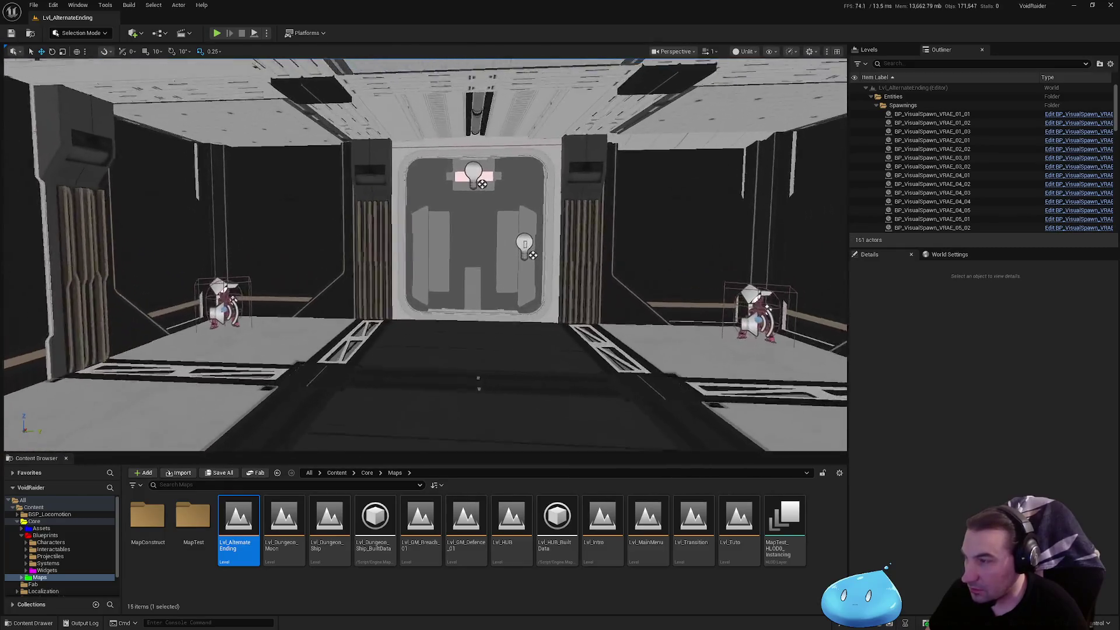
mouse_move(425, 254)
left_mouse_down()
mouse_move(424, 222)
mouse_move(425, 280)
left_mouse_up()
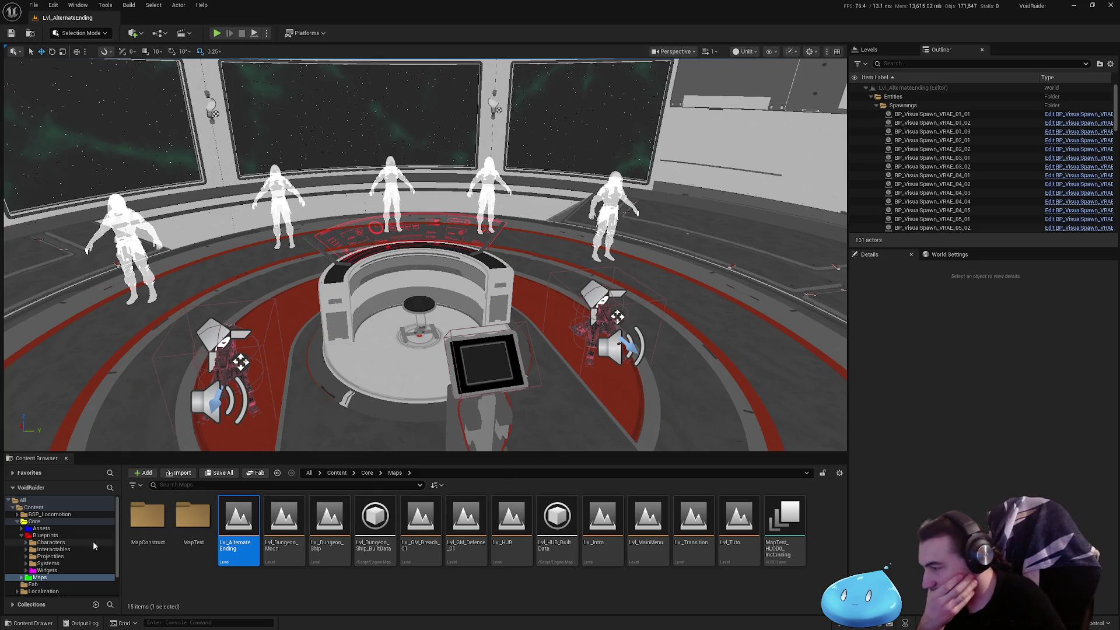
- Show the Blueprints > Interactables folder and fly the view toward the lit bridge console
left_click(53, 549)
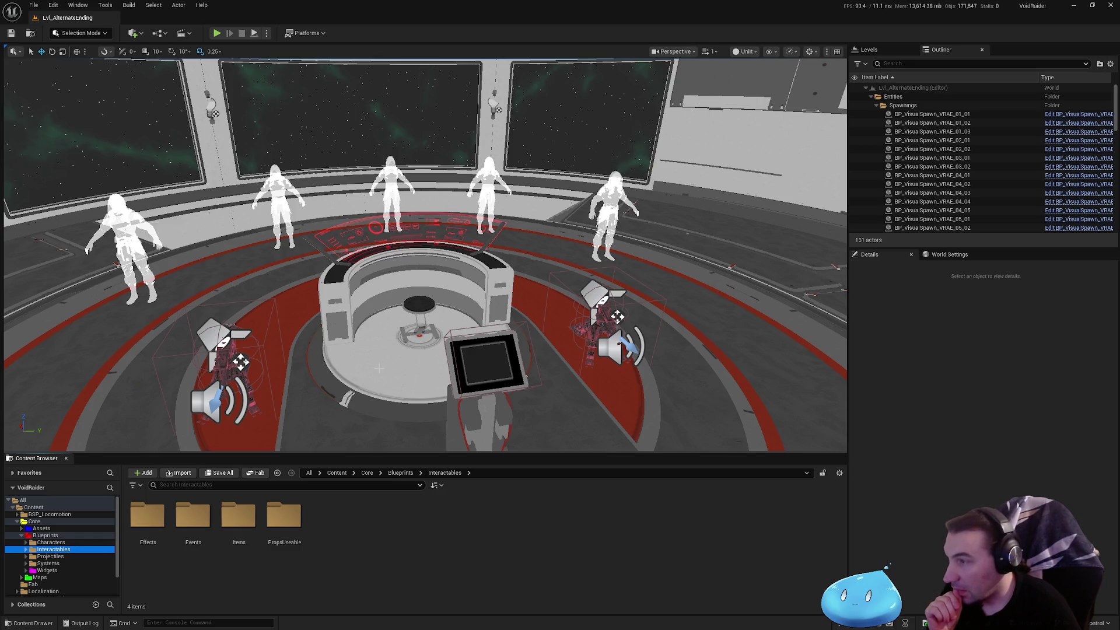
mouse_move(364, 376)
left_mouse_down()
mouse_move(355, 327)
mouse_move(348, 376)
mouse_move(339, 367)
mouse_move(333, 385)
mouse_move(292, 373)
mouse_move(315, 373)
mouse_move(298, 368)
mouse_move(315, 368)
mouse_move(304, 376)
mouse_move(310, 339)
left_mouse_up()
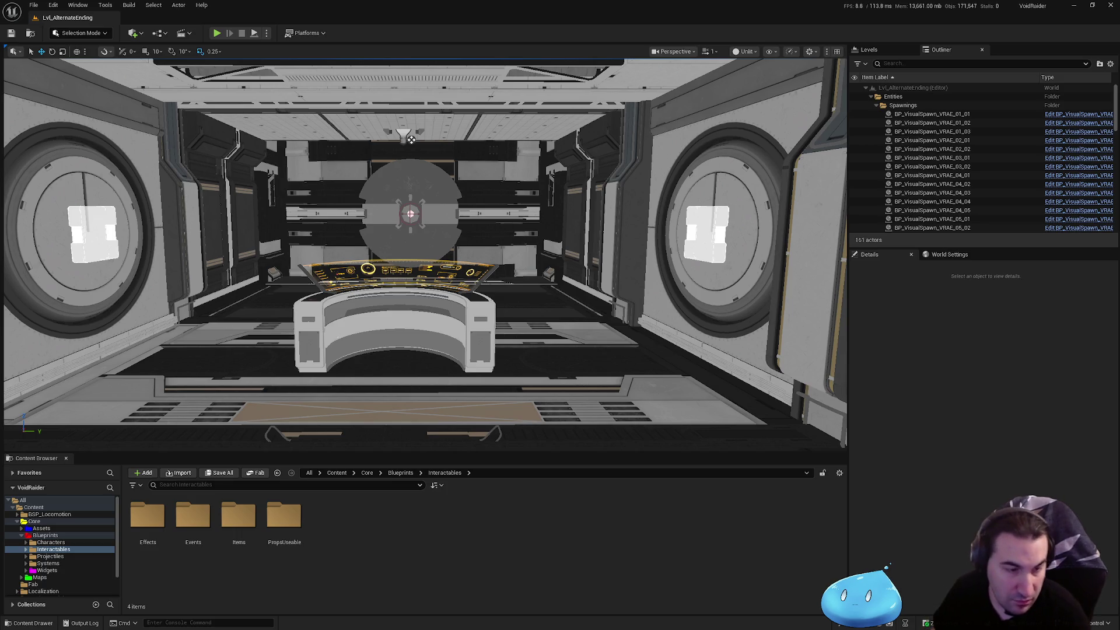
scroll(426, 254, "up", 2)
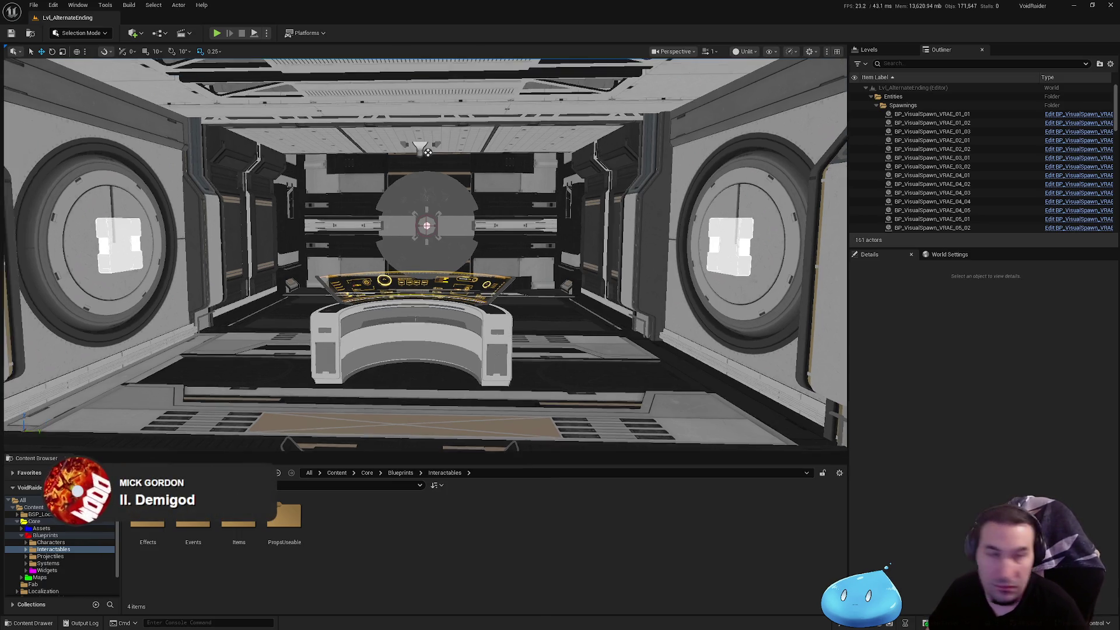
scroll(427, 152, "up", 1)
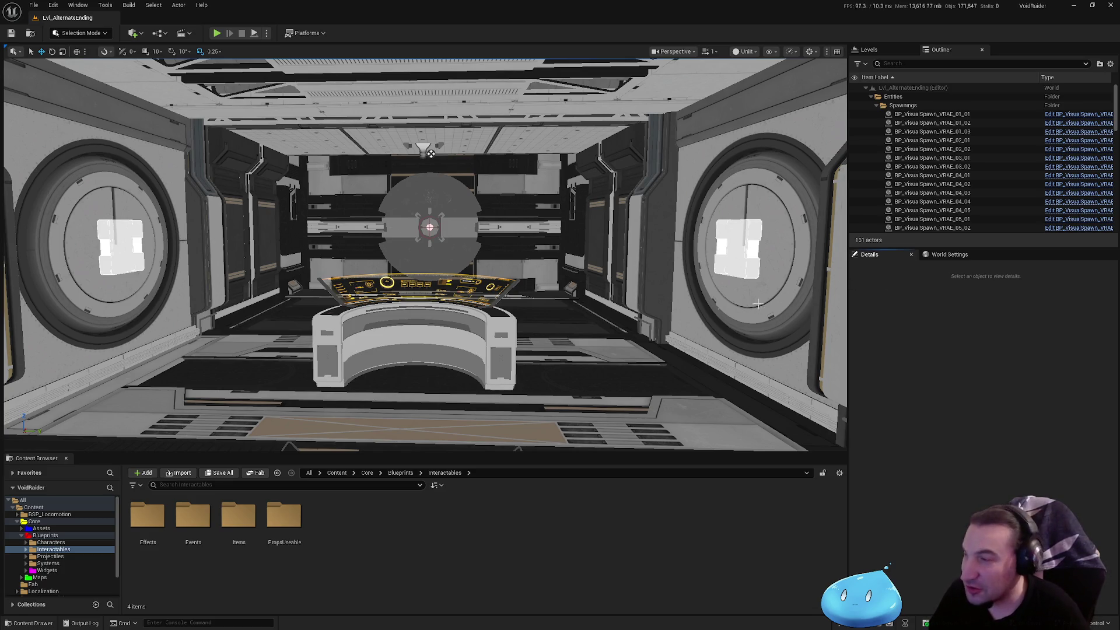
scroll(425, 254, "up", 5)
scroll(425, 254, "up", 3)
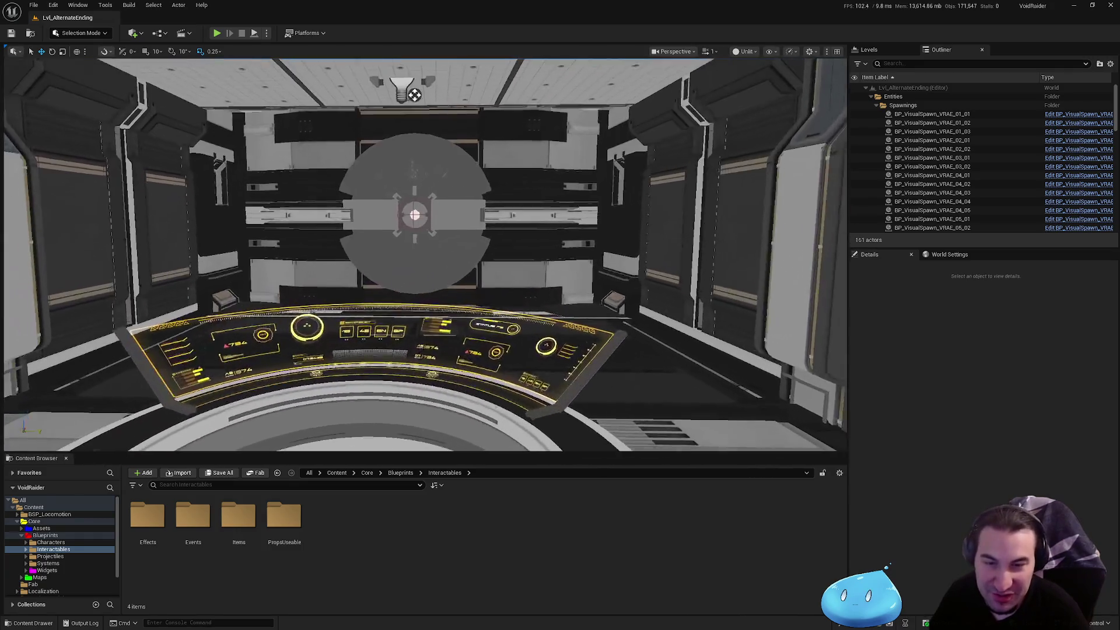
scroll(425, 255, "down", 3)
scroll(425, 254, "up", 4)
scroll(654, 304, "up", 2)
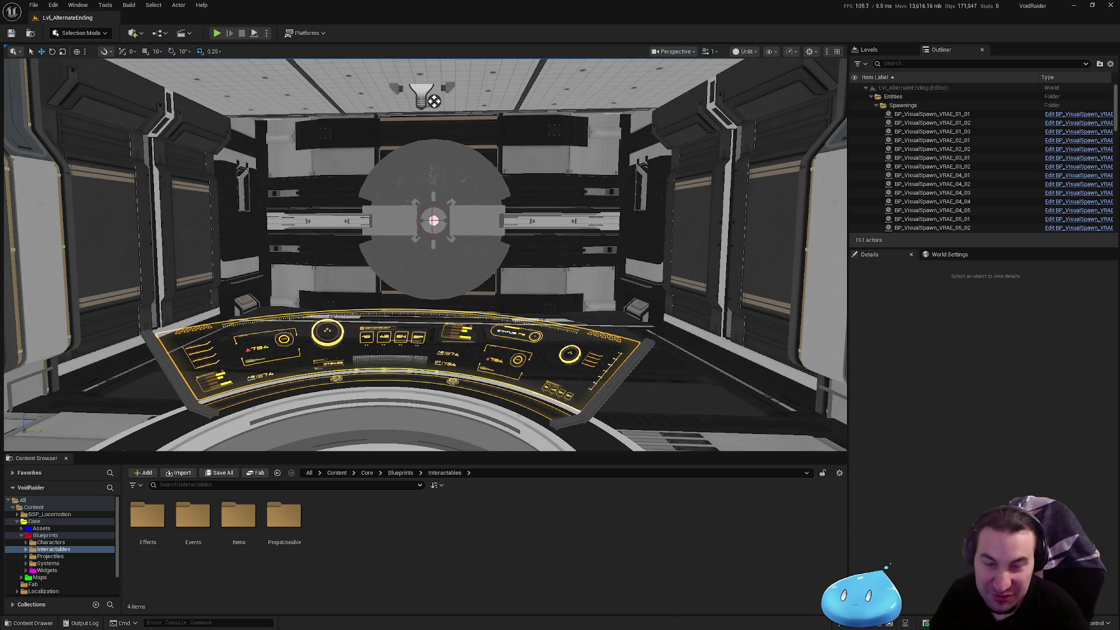
left_click_drag(646, 298, 646, 298)
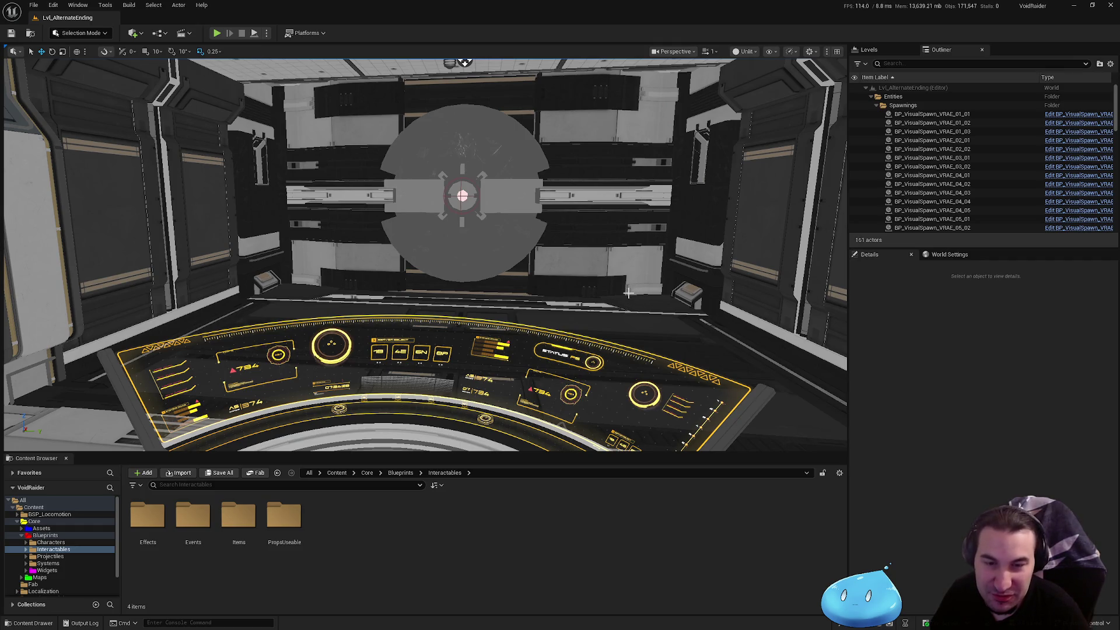
left_click_drag(657, 314, 657, 313)
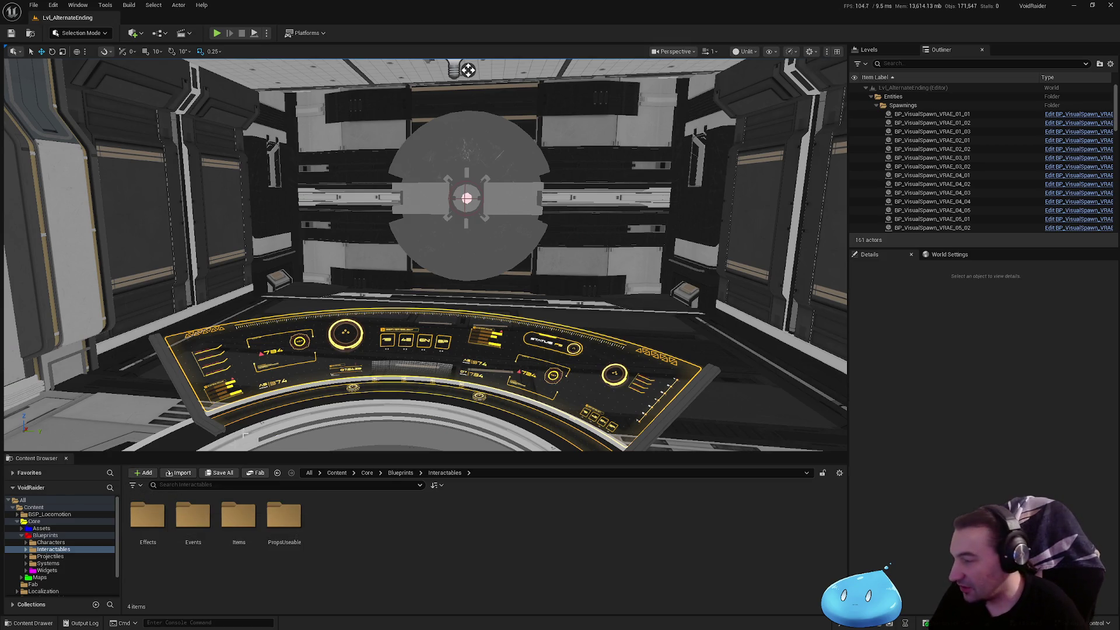
mouse_move(409, 263)
left_mouse_down()
mouse_move(373, 263)
mouse_move(455, 263)
mouse_move(420, 256)
left_mouse_up()
left_click_drag(250, 410, 249, 432)
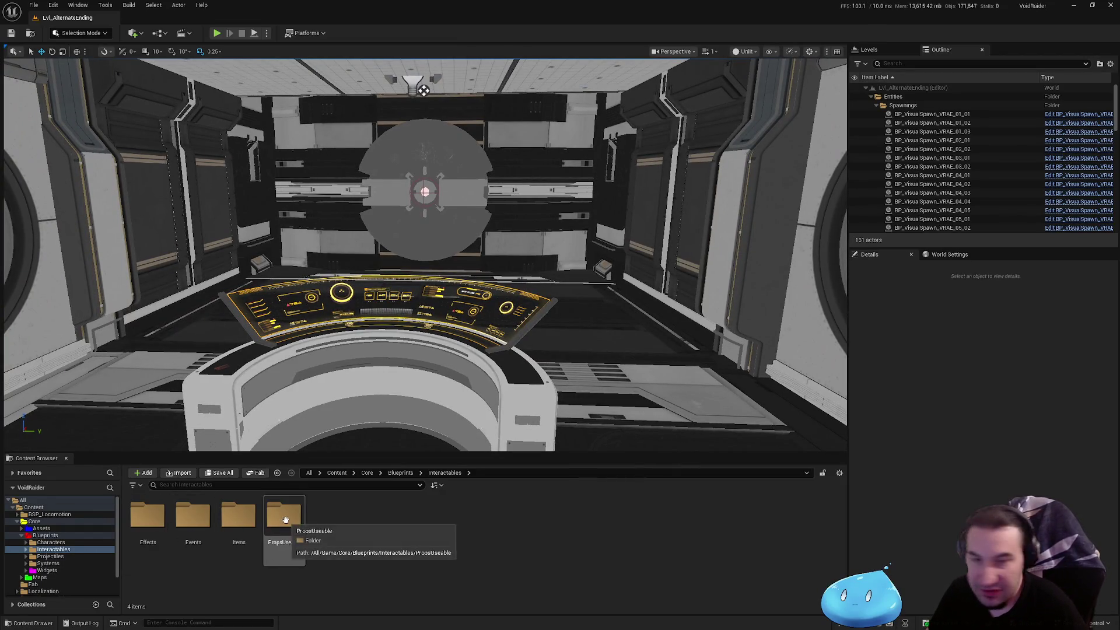
- Browse to Systems > GameModes > AlternateEnding and open the BP_GM_AlternateEnding blueprint
double_click(284, 516)
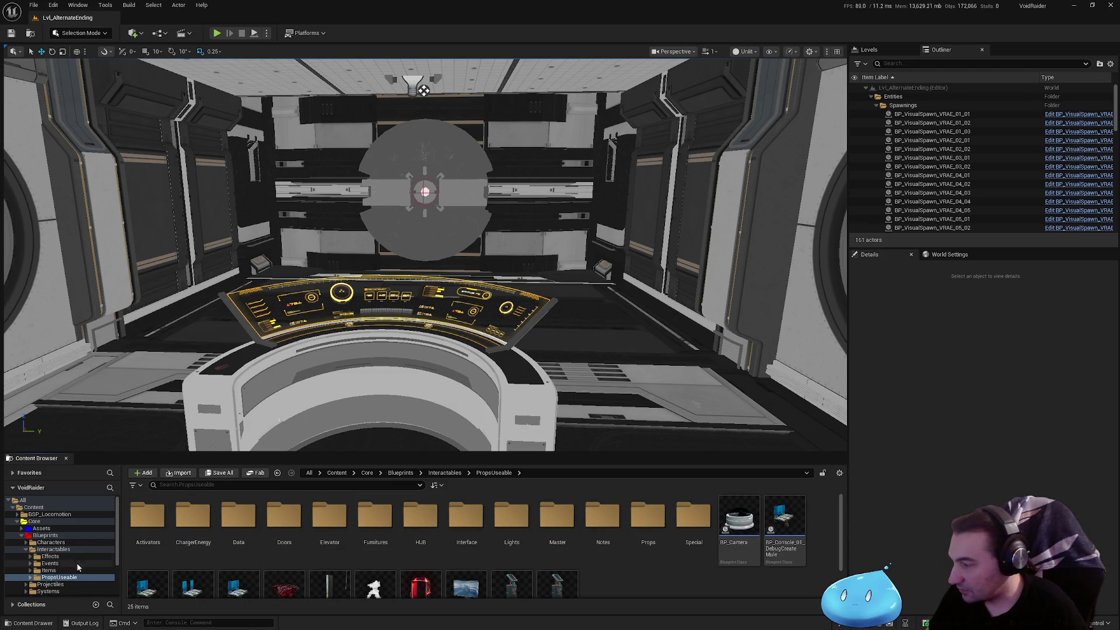
left_click(26, 549)
left_click(48, 563)
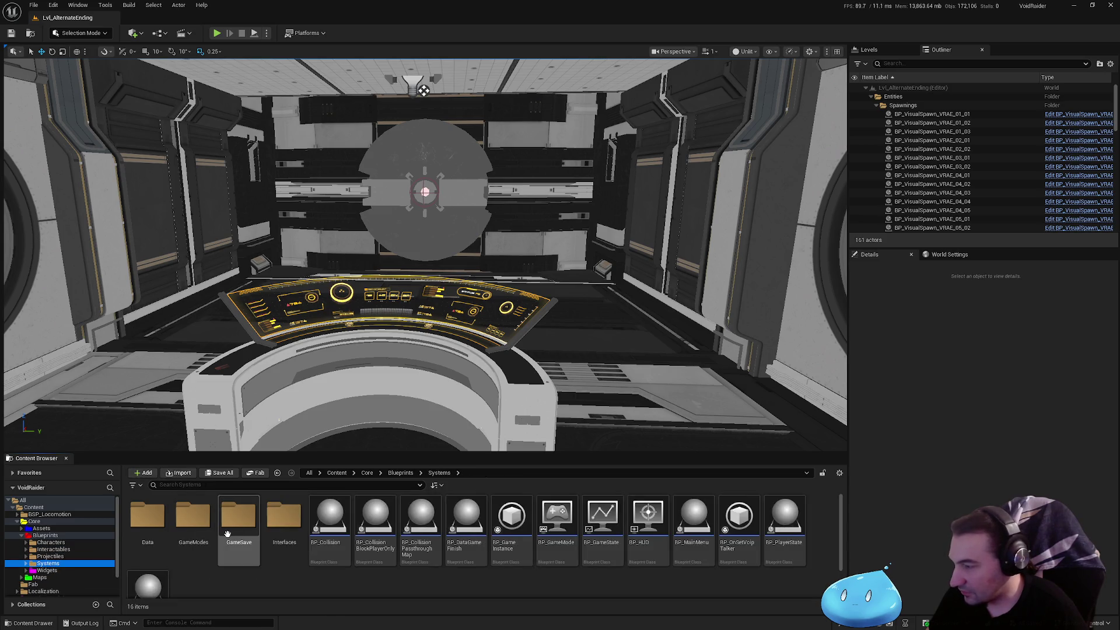
double_click(193, 516)
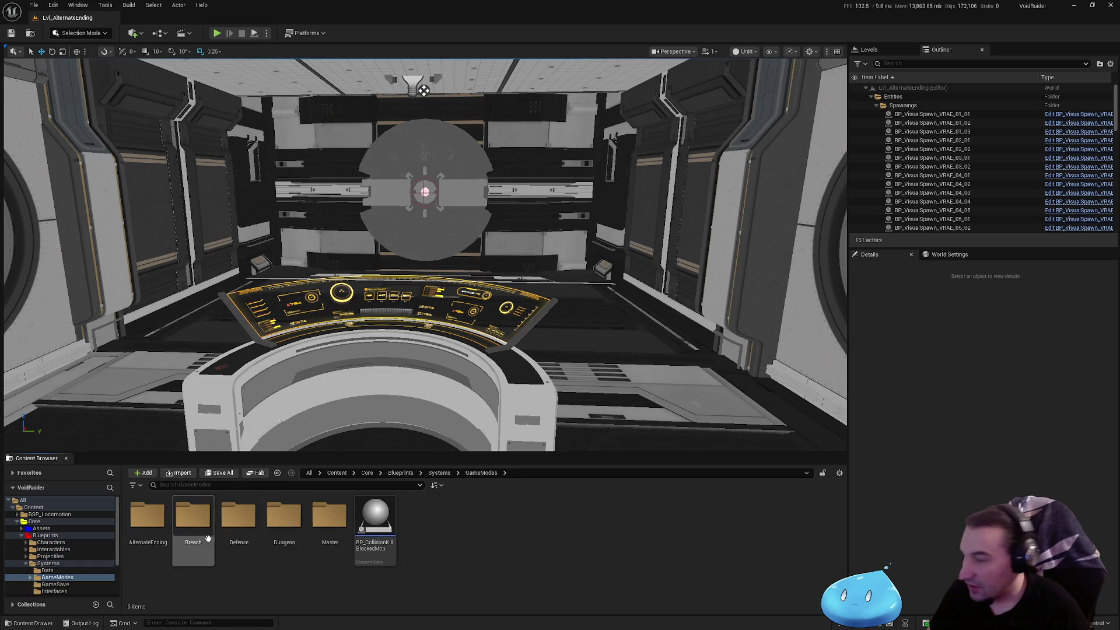
double_click(148, 516)
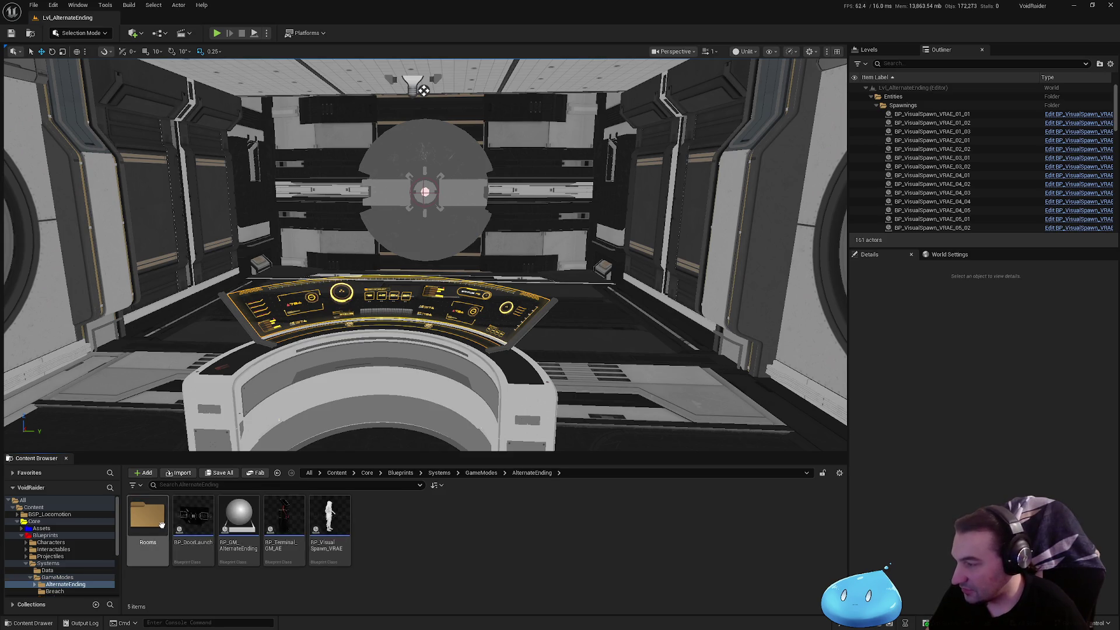
double_click(223, 527)
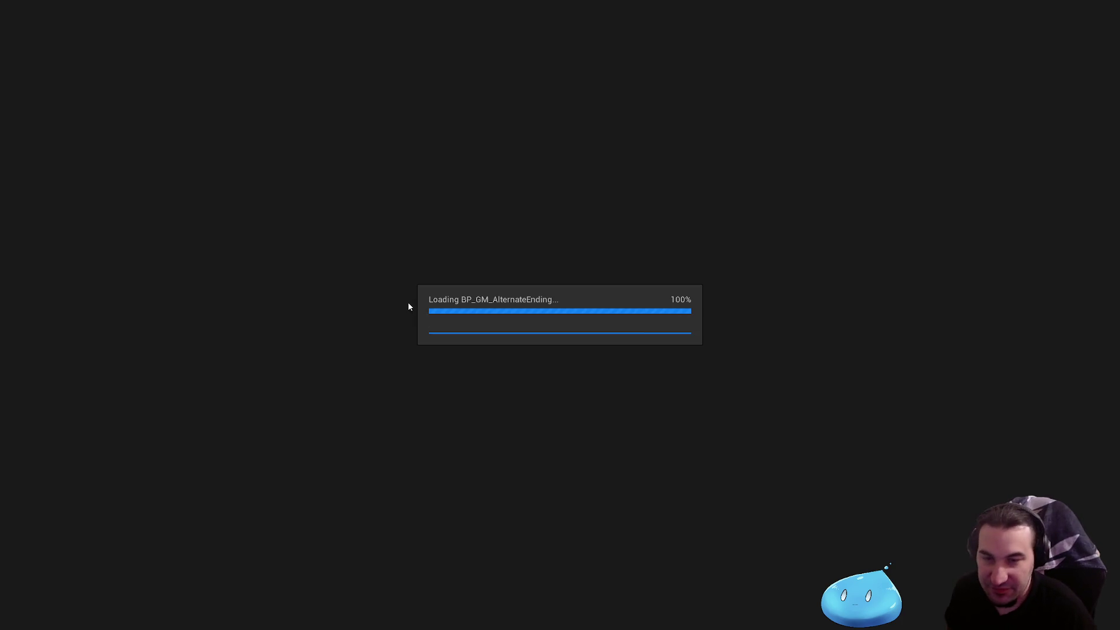
- Pan the EventGraph to inspect the SpawnActor, Branch, Delay, SpawnDef and Set Timer nodes
scroll(460, 237, "down", 4)
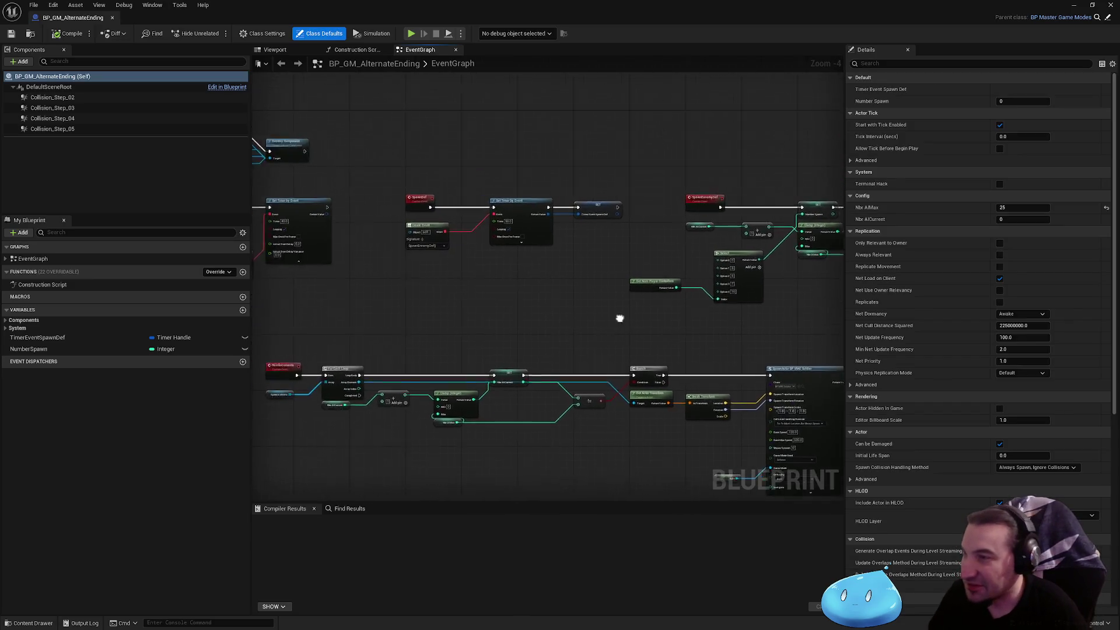
scroll(622, 283, "up", 7)
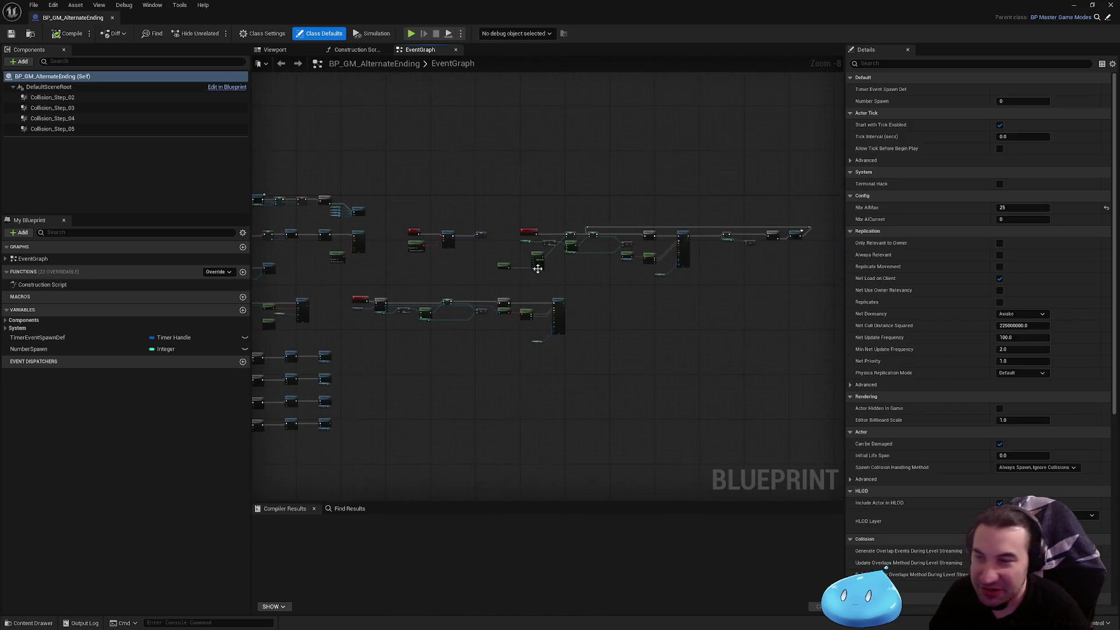
left_click_drag(503, 288, 376, 284)
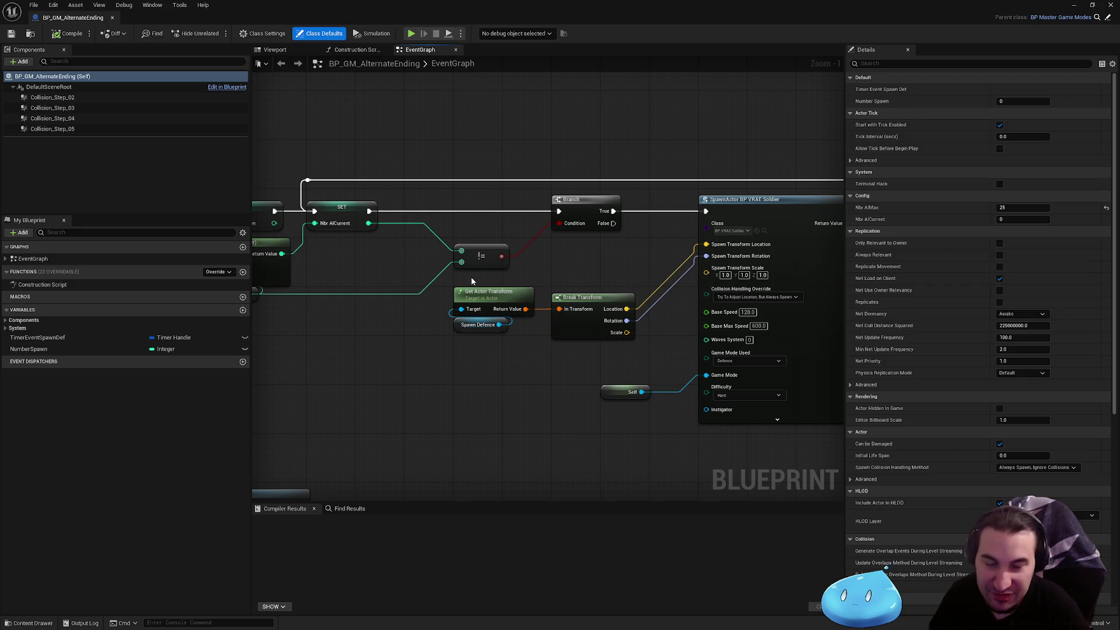
scroll(457, 280, "down", 2)
mouse_move(457, 281)
left_mouse_down()
mouse_move(410, 320)
mouse_move(689, 311)
mouse_move(563, 300)
mouse_move(525, 313)
mouse_move(758, 321)
mouse_move(750, 343)
mouse_move(666, 331)
mouse_move(730, 282)
mouse_move(703, 266)
mouse_move(733, 325)
mouse_move(653, 288)
mouse_move(701, 245)
mouse_move(675, 226)
mouse_move(691, 78)
left_mouse_up()
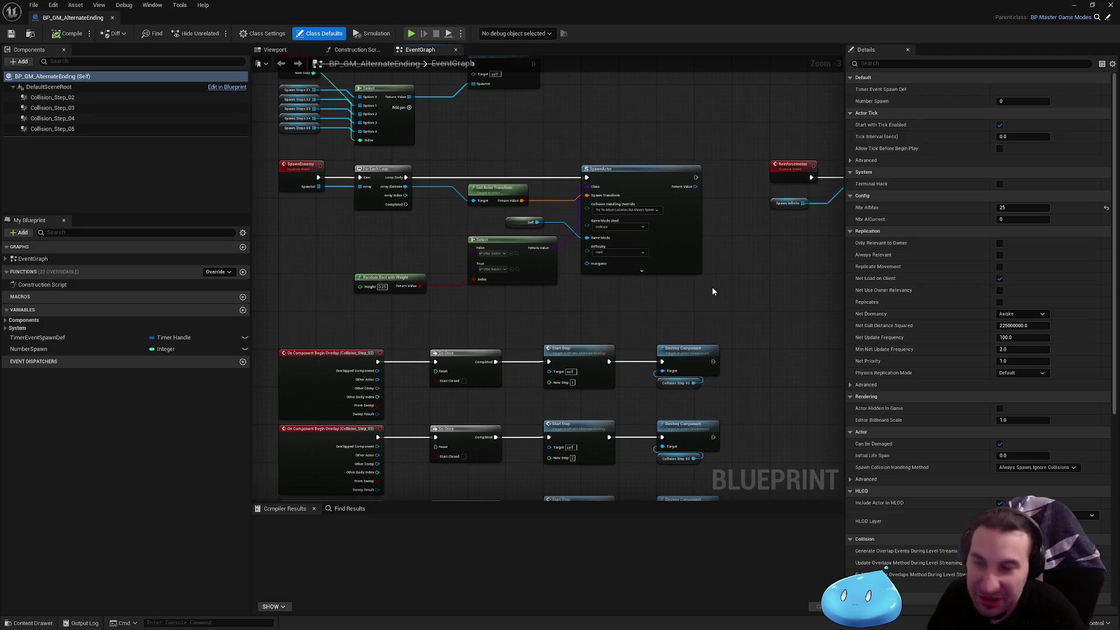
mouse_move(713, 291)
left_mouse_down()
mouse_move(701, 215)
mouse_move(658, 202)
mouse_move(750, 305)
mouse_move(602, 358)
mouse_move(484, 348)
left_mouse_up()
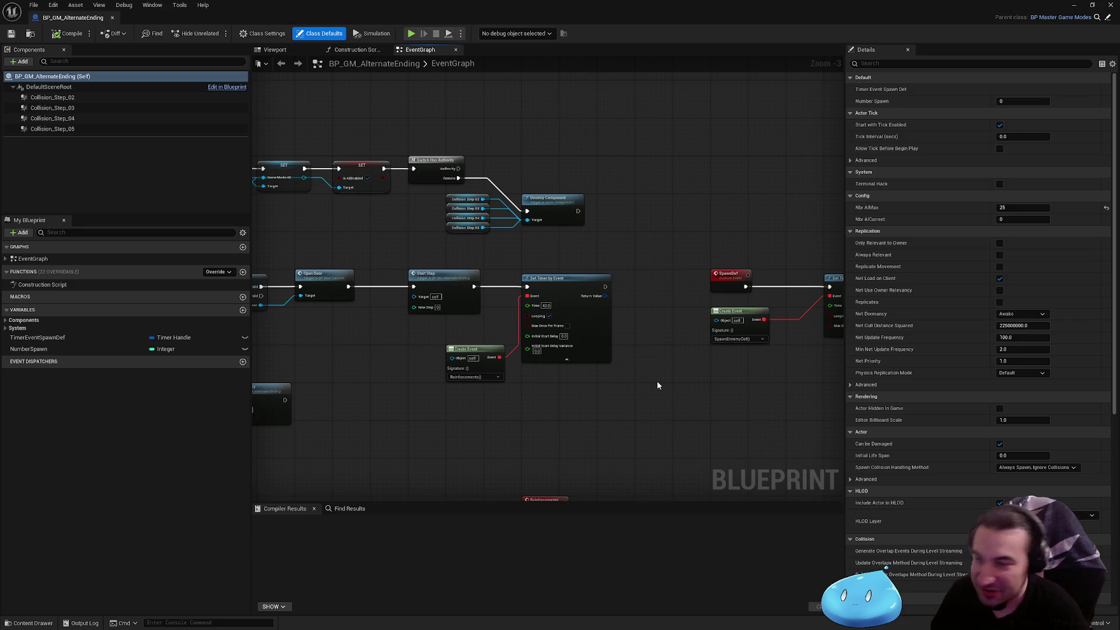
left_click_drag(657, 380, 493, 332)
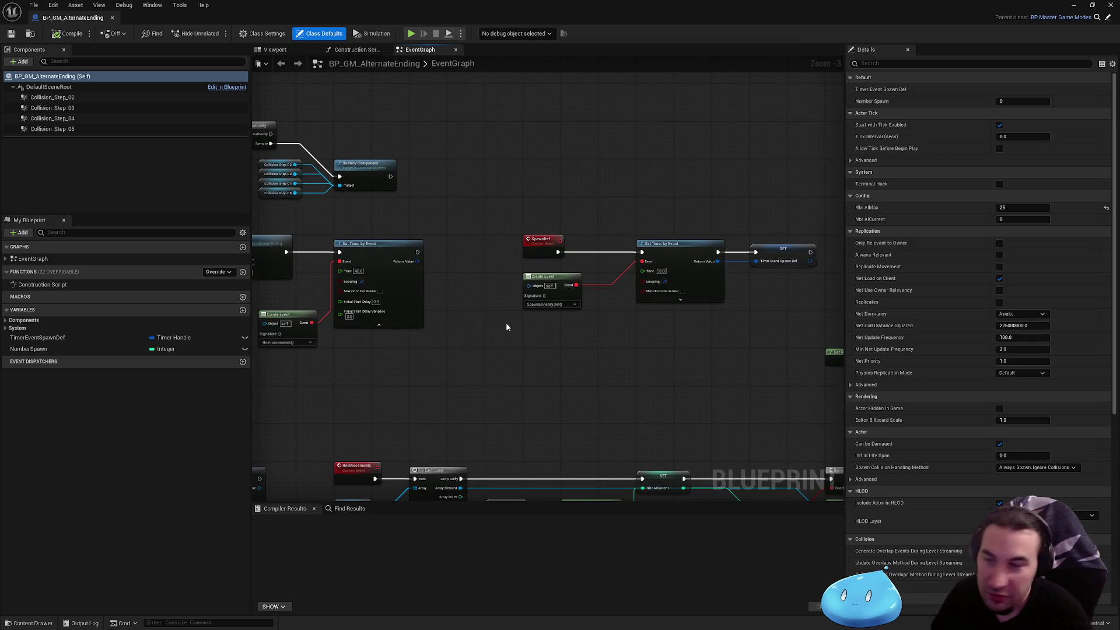
left_click_drag(509, 318, 714, 336)
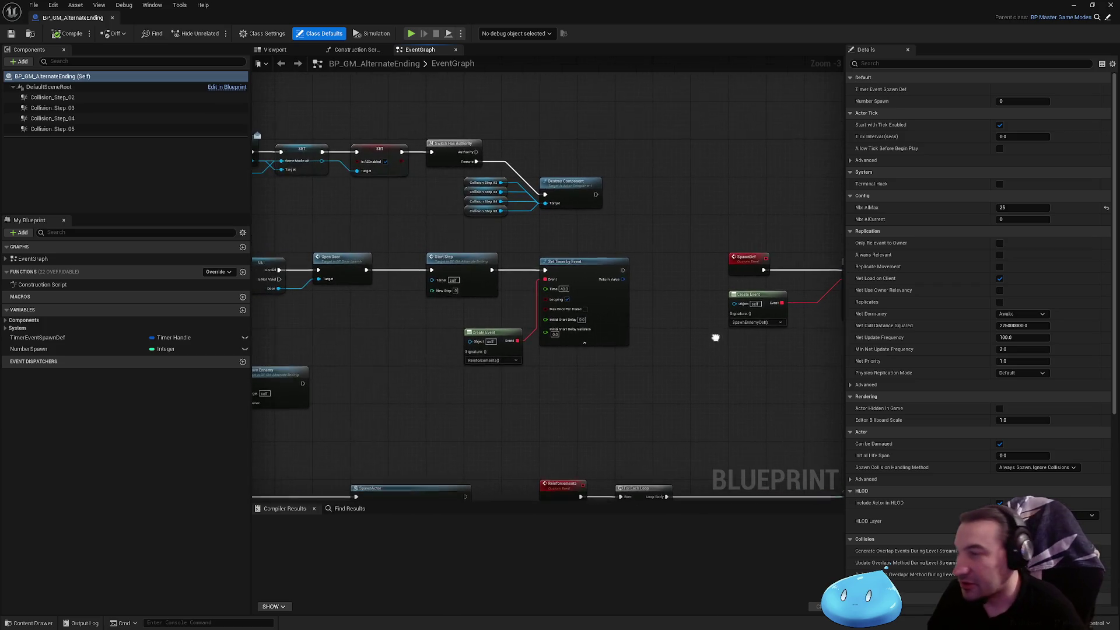
mouse_move(658, 247)
left_mouse_down()
mouse_move(751, 237)
mouse_move(581, 285)
left_mouse_up()
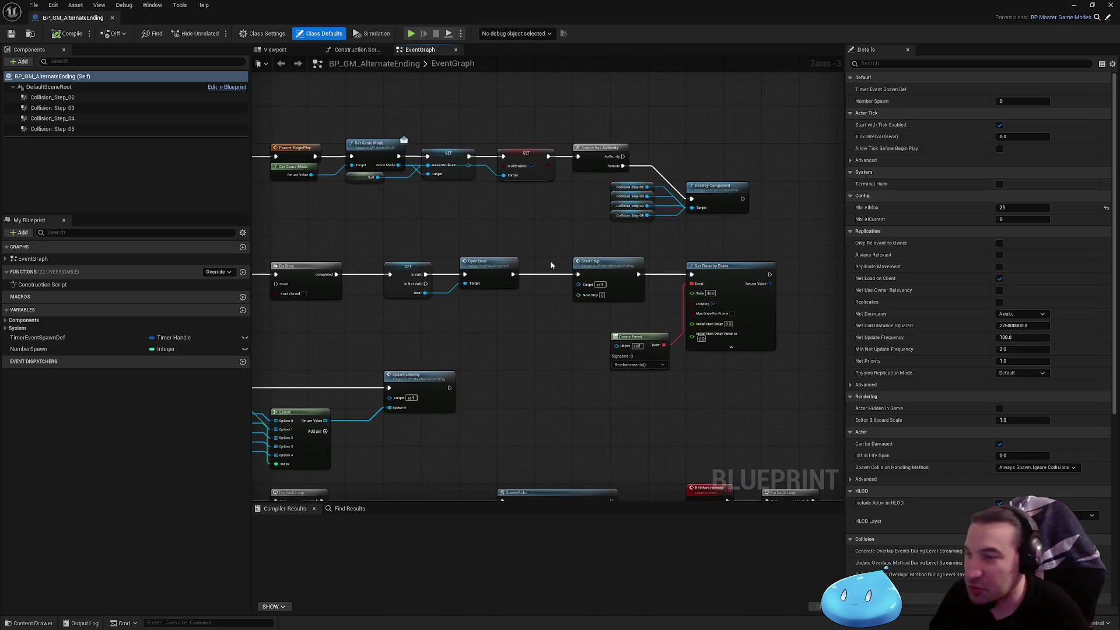
left_click_drag(740, 257, 543, 245)
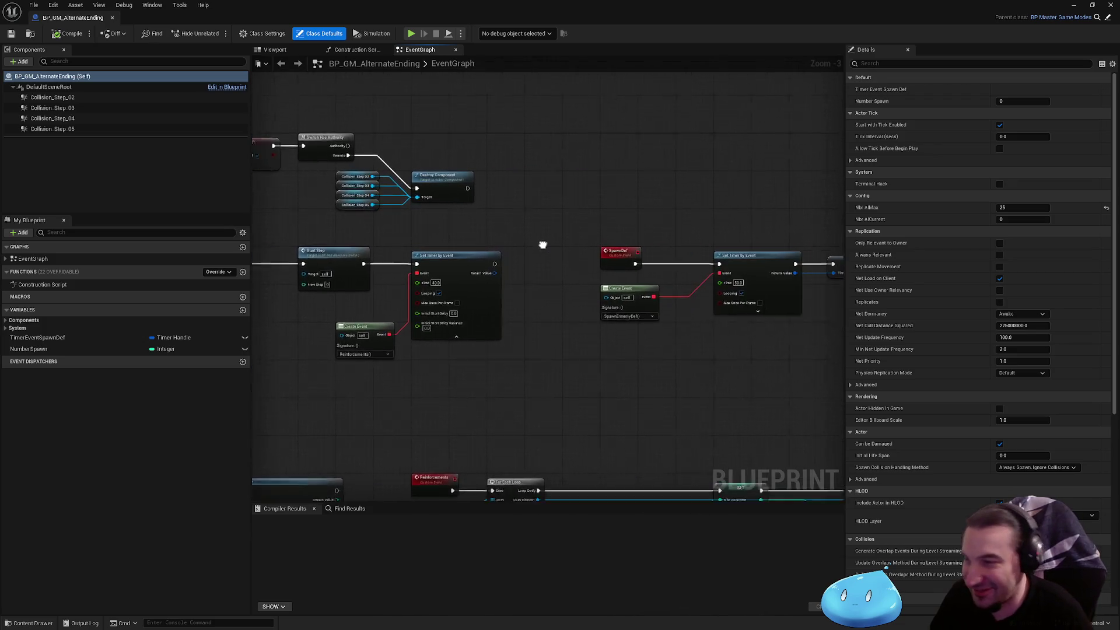
mouse_move(695, 234)
left_mouse_down()
mouse_move(433, 230)
mouse_move(426, 293)
left_mouse_up()
- Review the remaining node rows, then move the blueprint editor aside and select BP_Terminal_GM_AE
scroll(433, 230, "down", 1)
scroll(427, 294, "down", 1)
scroll(507, 270, "up", 1)
mouse_move(507, 269)
left_mouse_down()
mouse_move(754, 279)
mouse_move(681, 213)
mouse_move(482, 261)
mouse_move(531, 282)
mouse_move(769, 309)
left_mouse_up()
left_click_drag(458, 317, 606, 317)
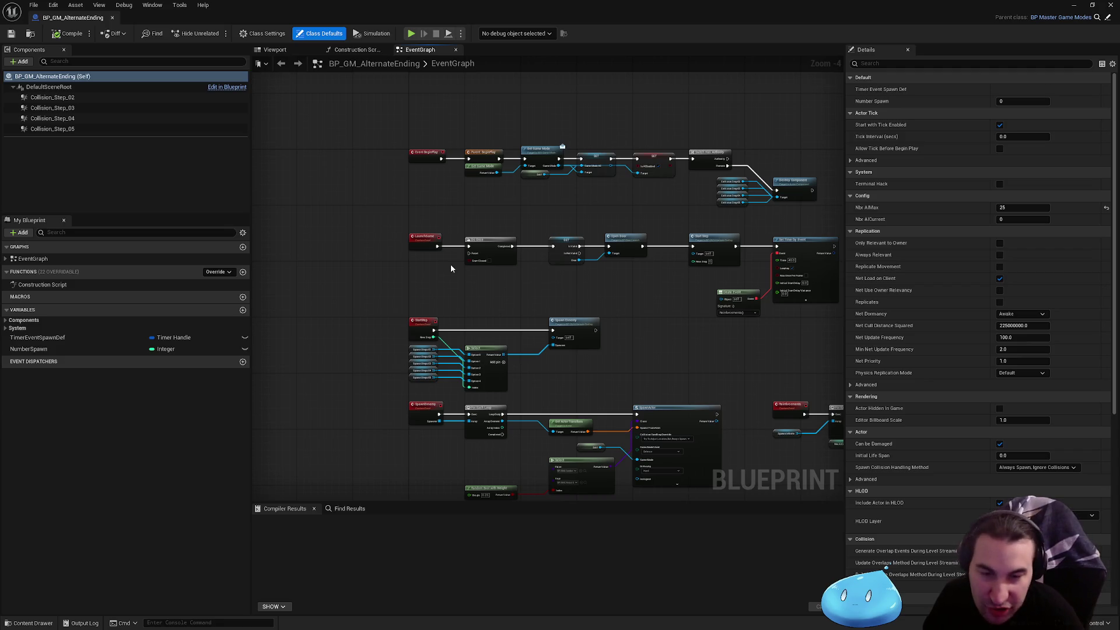
left_click_drag(454, 265, 332, 171)
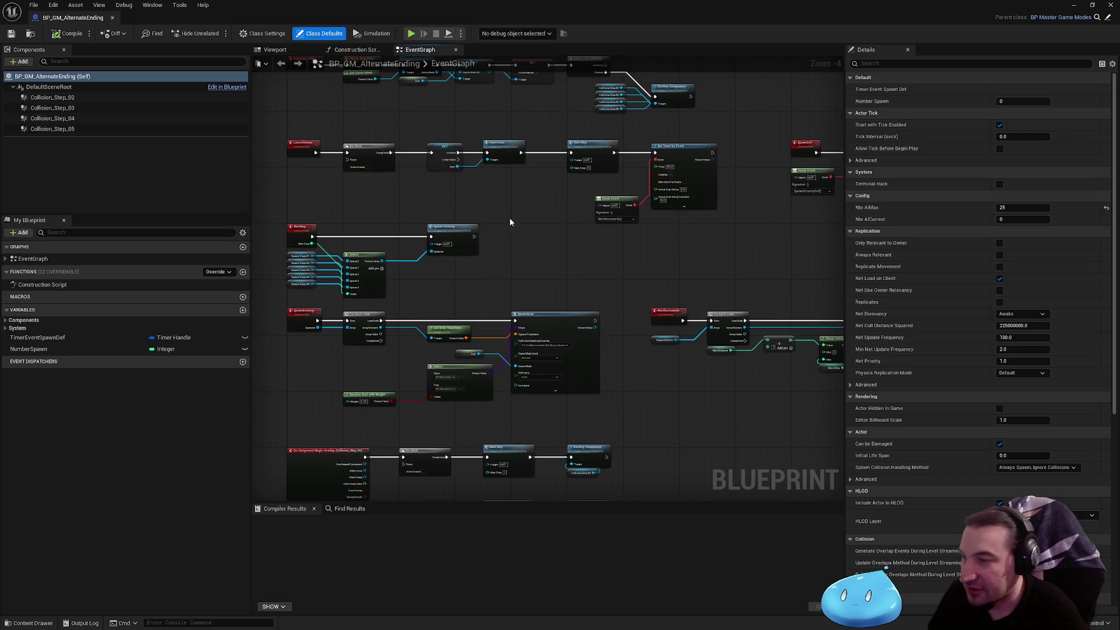
mouse_move(616, 12)
left_mouse_down()
mouse_move(560, 539)
mouse_move(567, 609)
left_mouse_up()
left_click(293, 538)
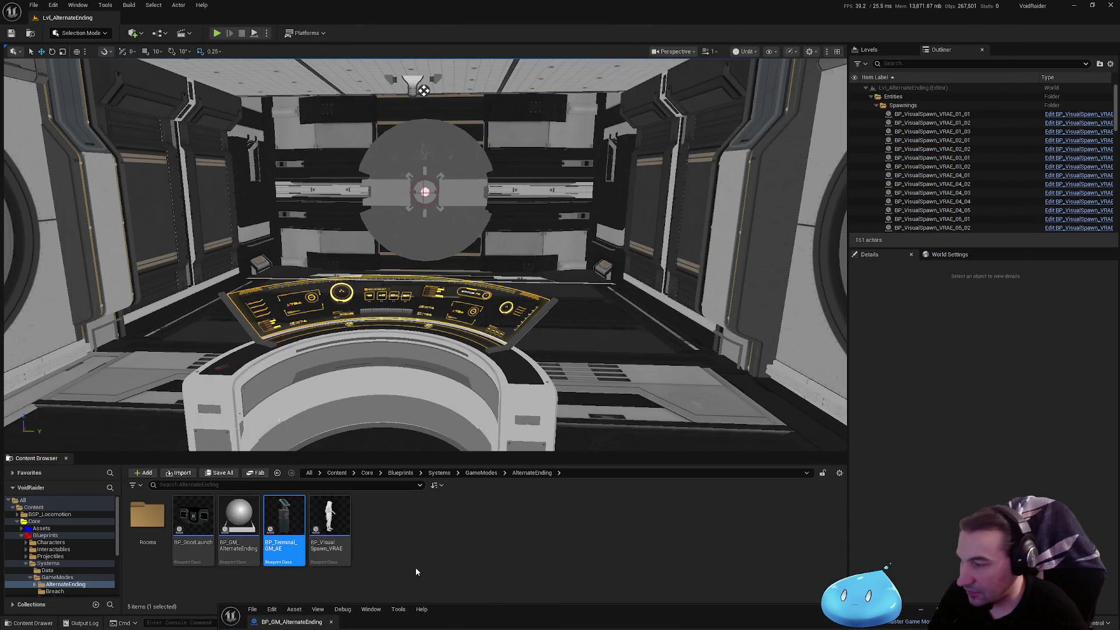
- Open BP_Terminal_GM_AE's EventGraph and inspect its Ending and timer-clearing nodes
double_click(553, 616)
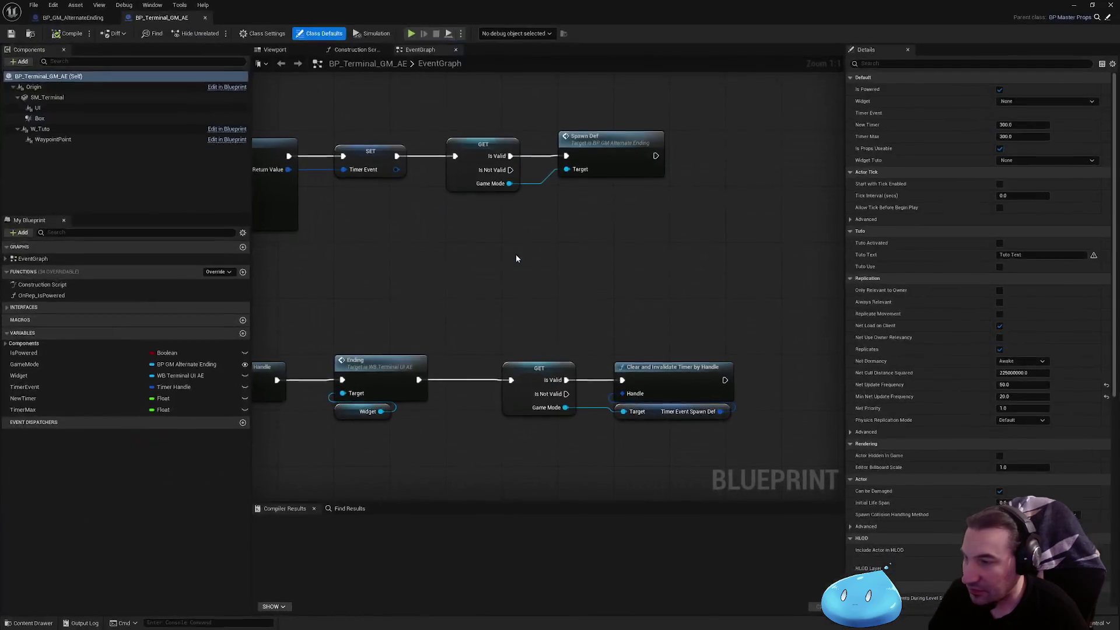
scroll(514, 306, "down", 2)
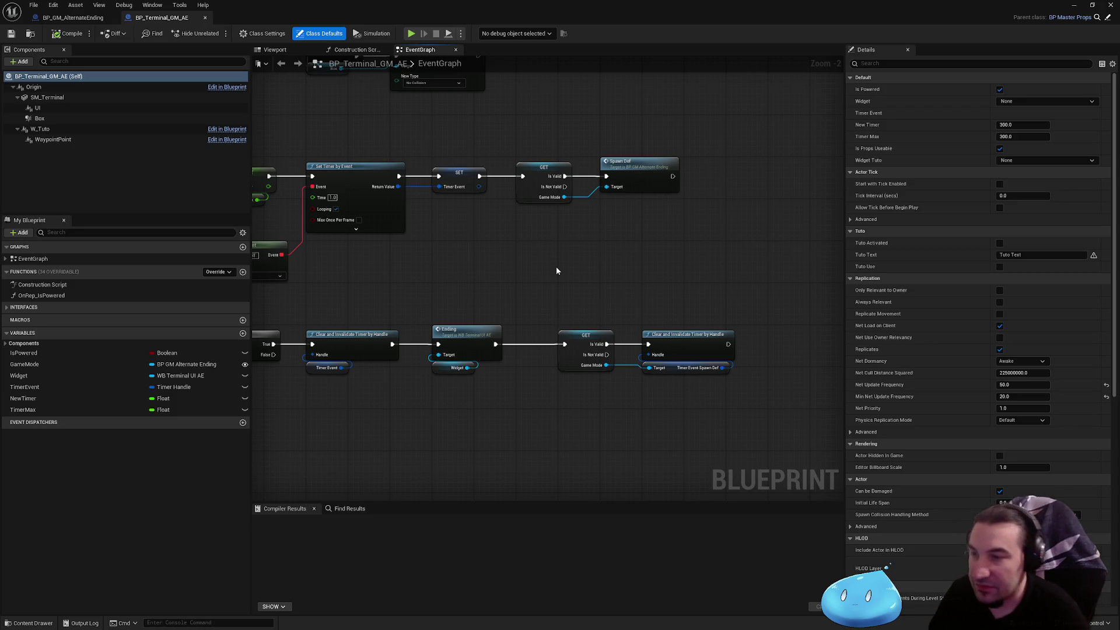
scroll(612, 267, "down", 2)
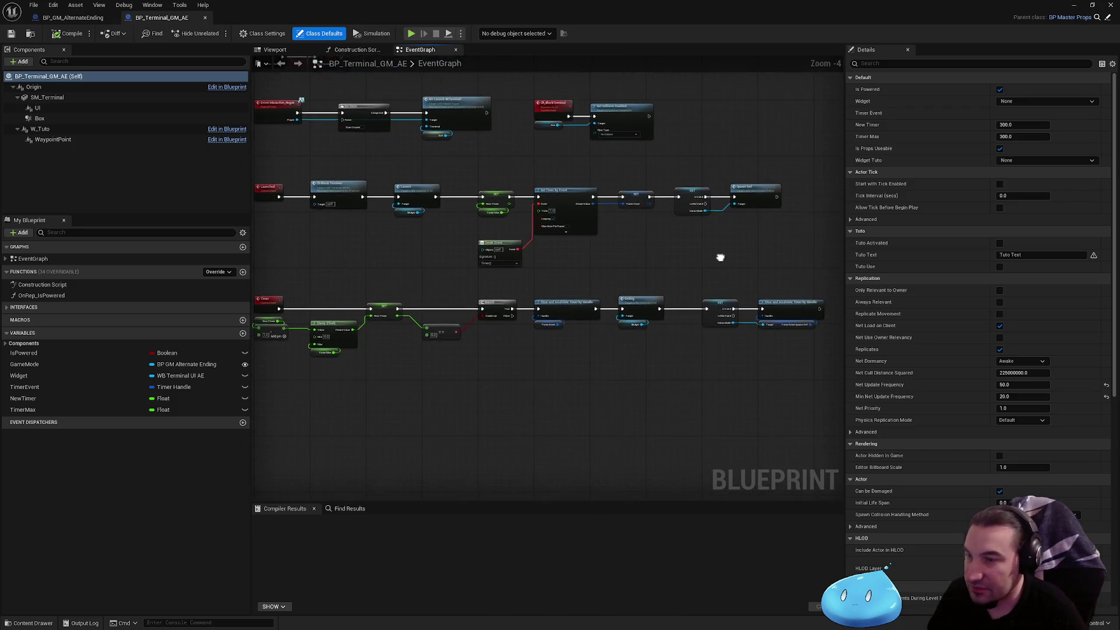
scroll(444, 297, "up", 4)
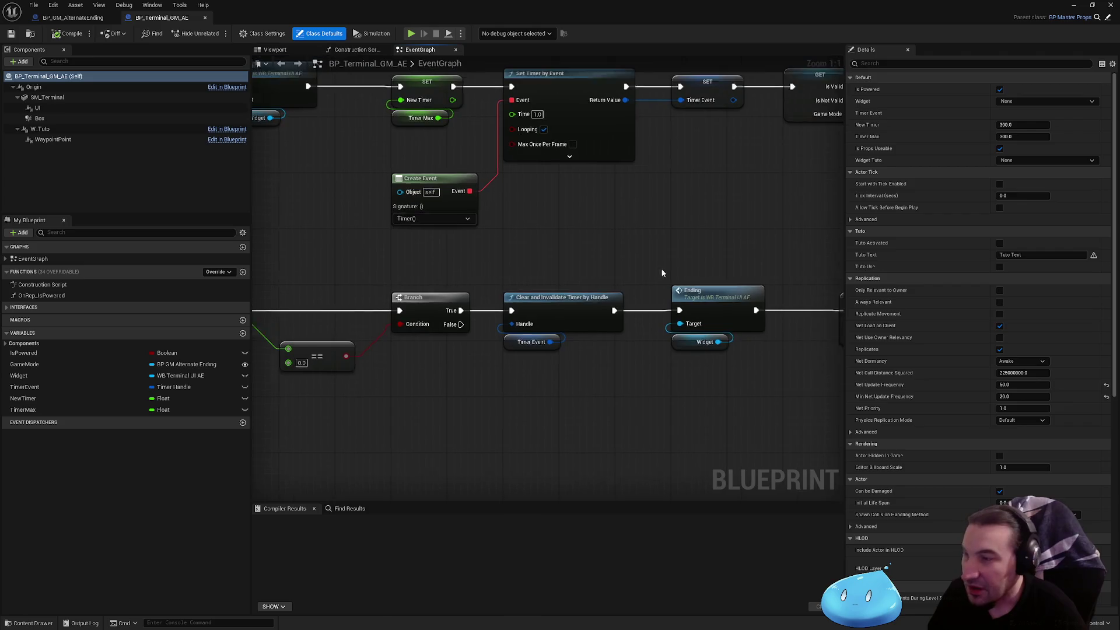
mouse_move(396, 370)
left_mouse_down()
mouse_move(545, 313)
mouse_move(494, 225)
mouse_move(548, 240)
mouse_move(587, 325)
left_mouse_up()
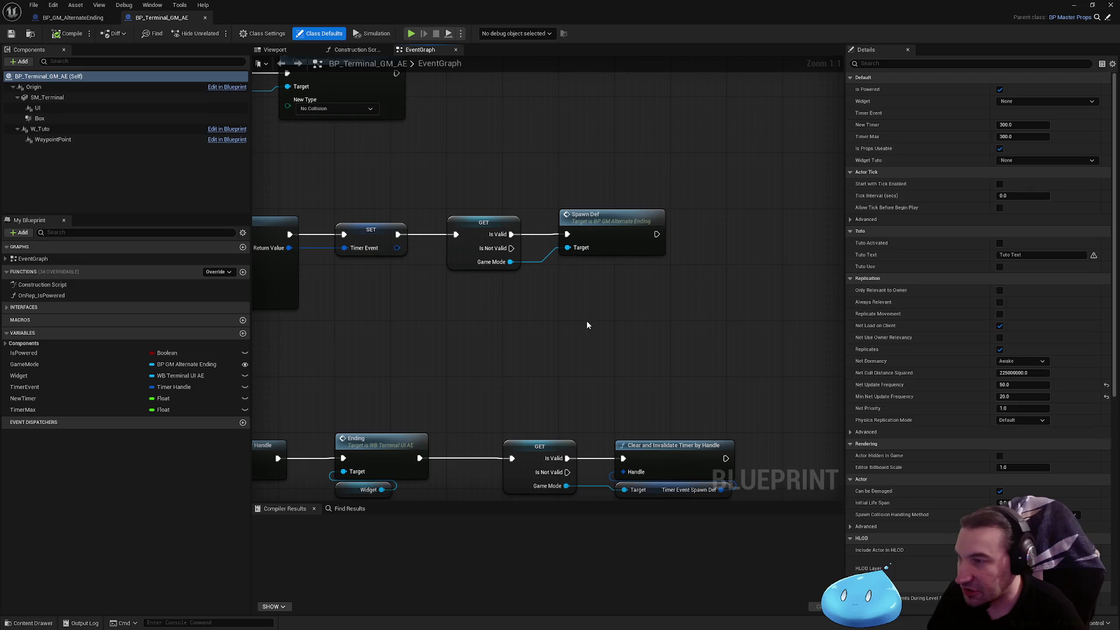
left_click_drag(495, 319, 473, 189)
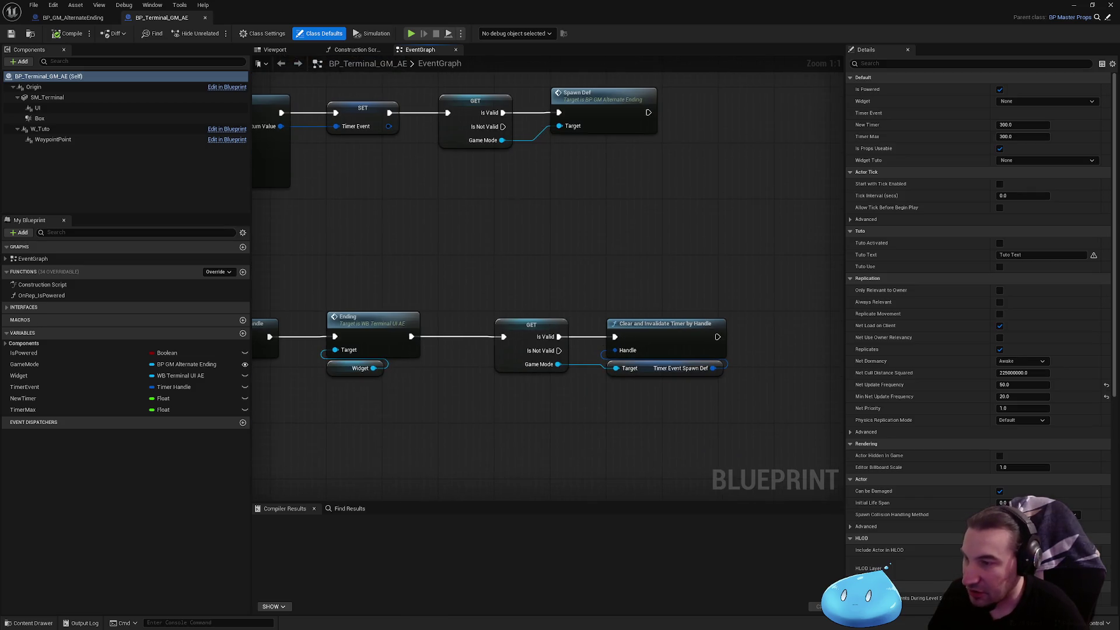
left_click_drag(493, 275, 416, 194)
- In BP_GM_AlternateEnding, add a custom event named EndHacking
left_click(73, 18)
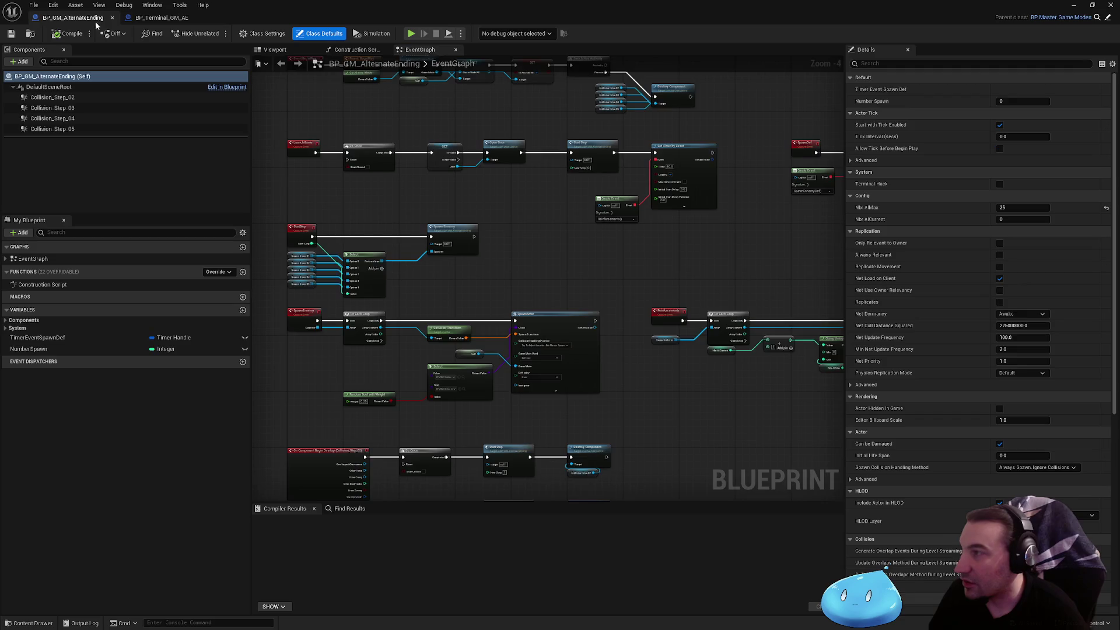
scroll(386, 208, "down", 4)
scroll(458, 236, "up", 6)
right_click(573, 296)
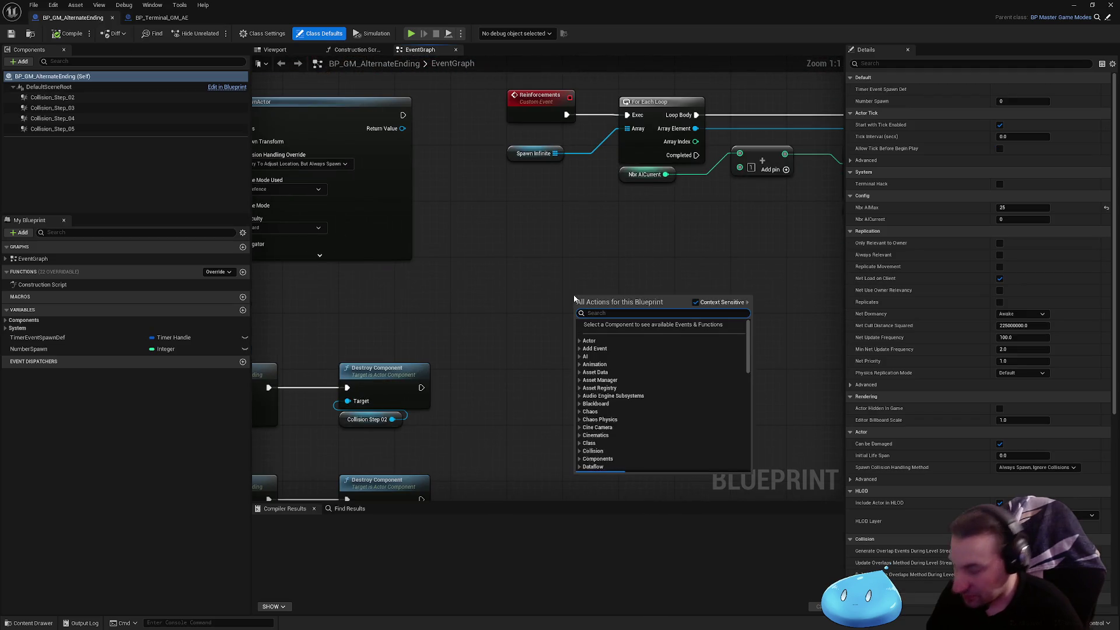
type("custom eve")
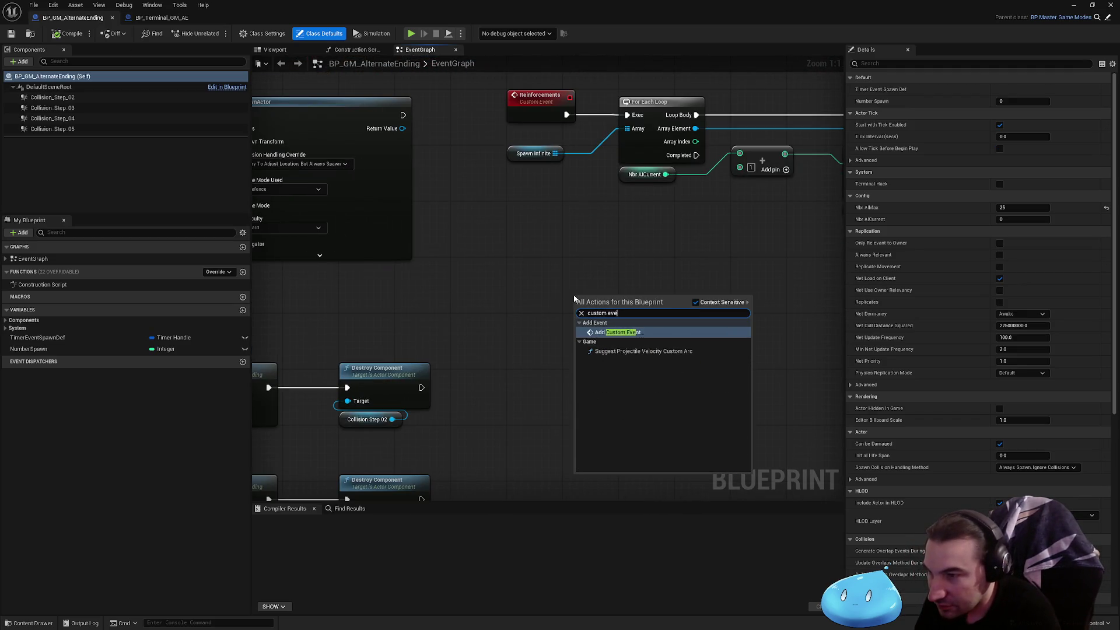
key("Return")
type("Sel")
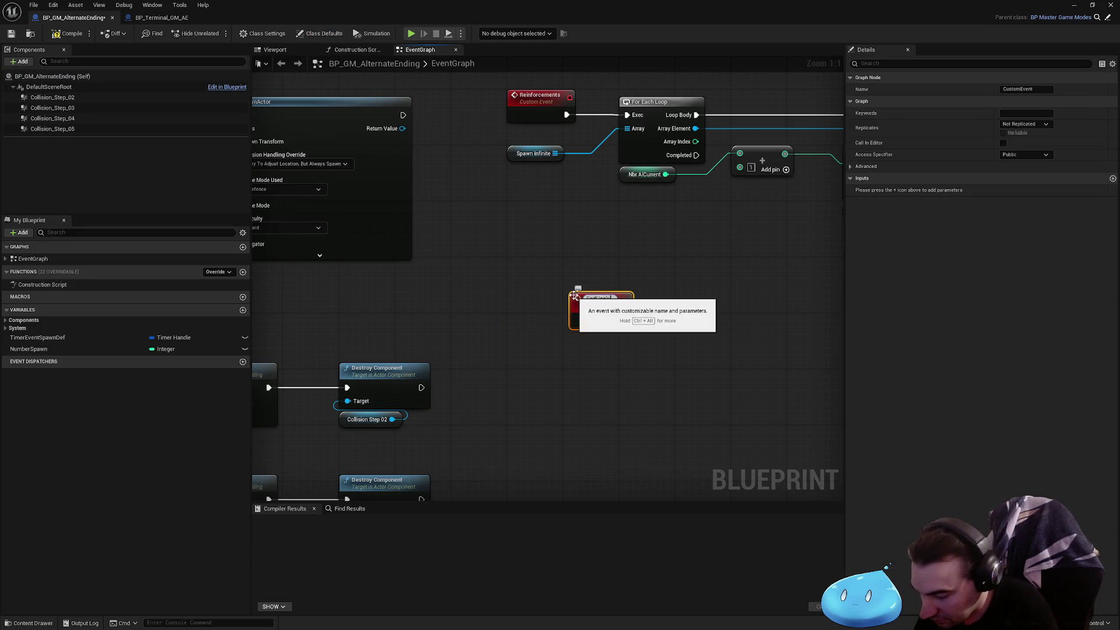
key("Return")
- Place EndHacking below the Reinforcements event, then compile and save BP_GM_AlternateEnding
left_click_drag(589, 304, 533, 269)
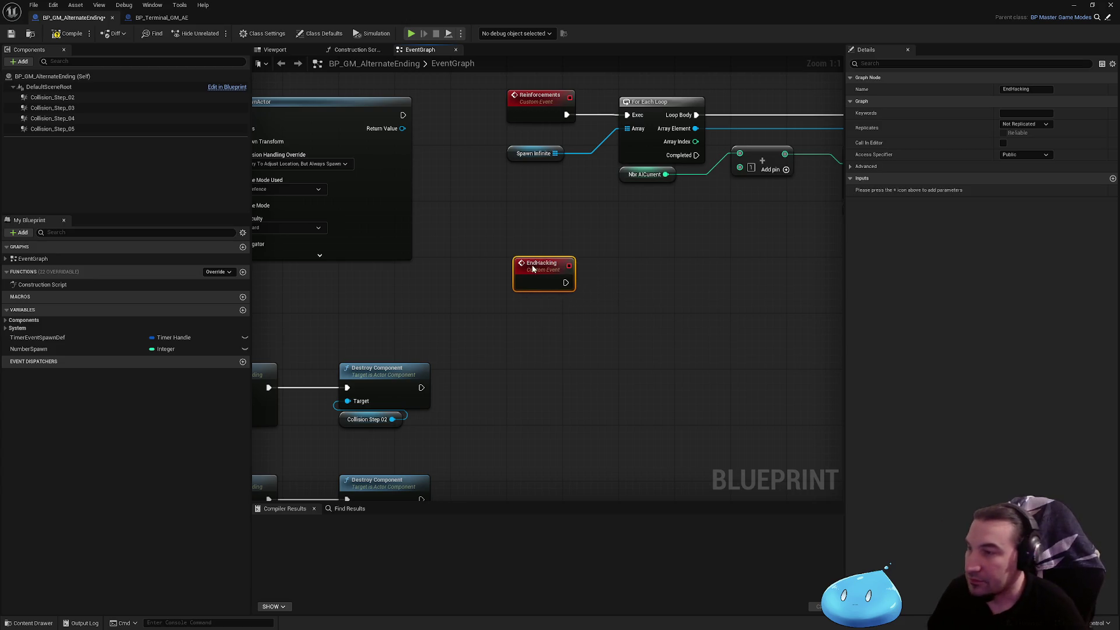
left_click(527, 229)
left_click(69, 34)
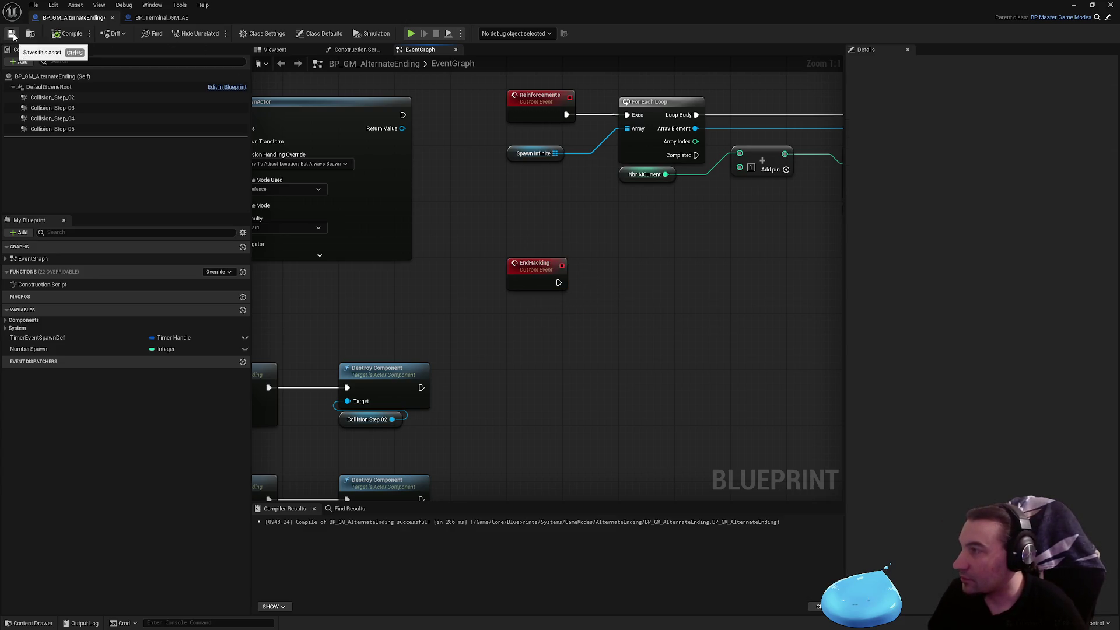
left_click(11, 35)
left_click(162, 18)
- Call End Hacking on the Game Mode after Clear and Invalidate Timer, compile, and close the terminal blueprint
mouse_move(479, 282)
left_mouse_down()
mouse_move(525, 317)
mouse_move(615, 333)
mouse_move(734, 244)
left_mouse_up()
type("endha")
key("Return")
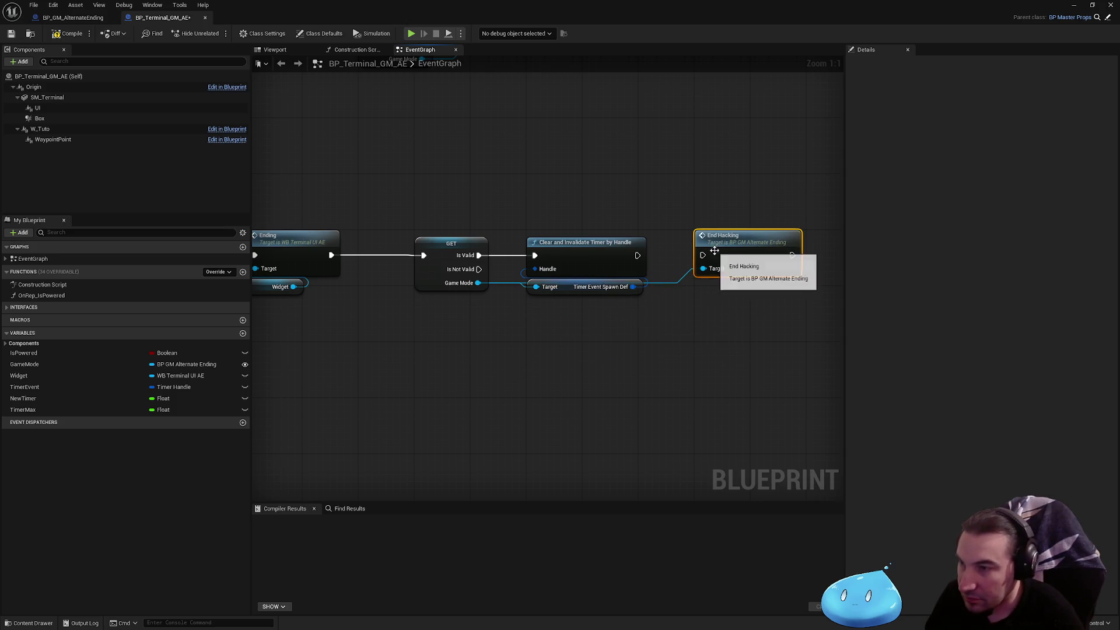
left_click_drag(638, 255, 703, 255)
left_click(72, 37)
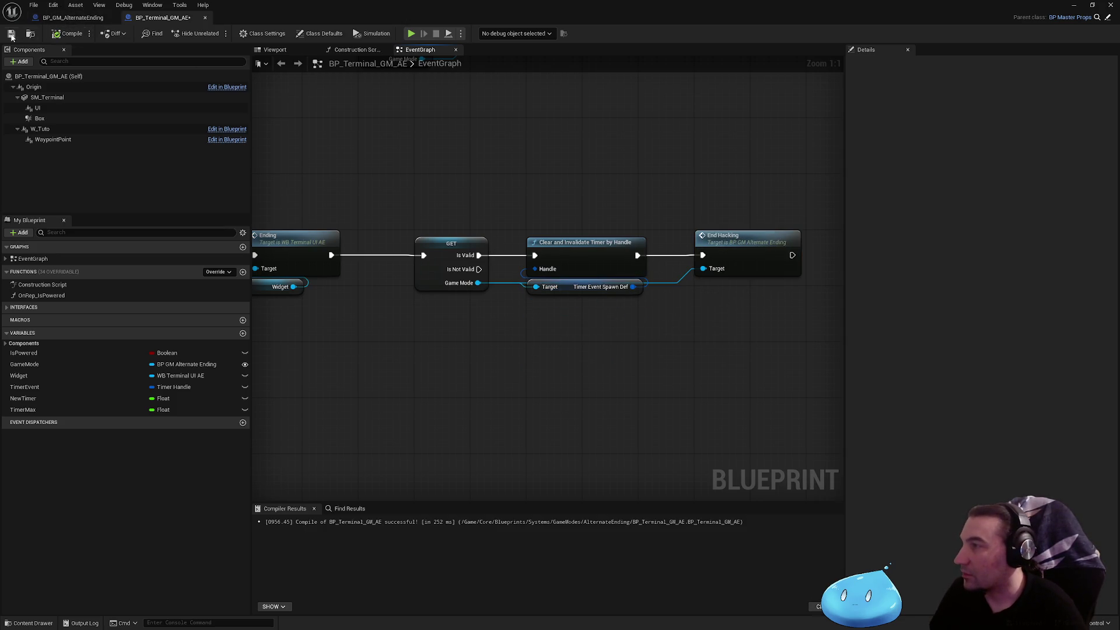
left_click(205, 18)
- Select and frame the EndHacking event in BP_GM_AlternateEnding's graph
left_click(536, 266)
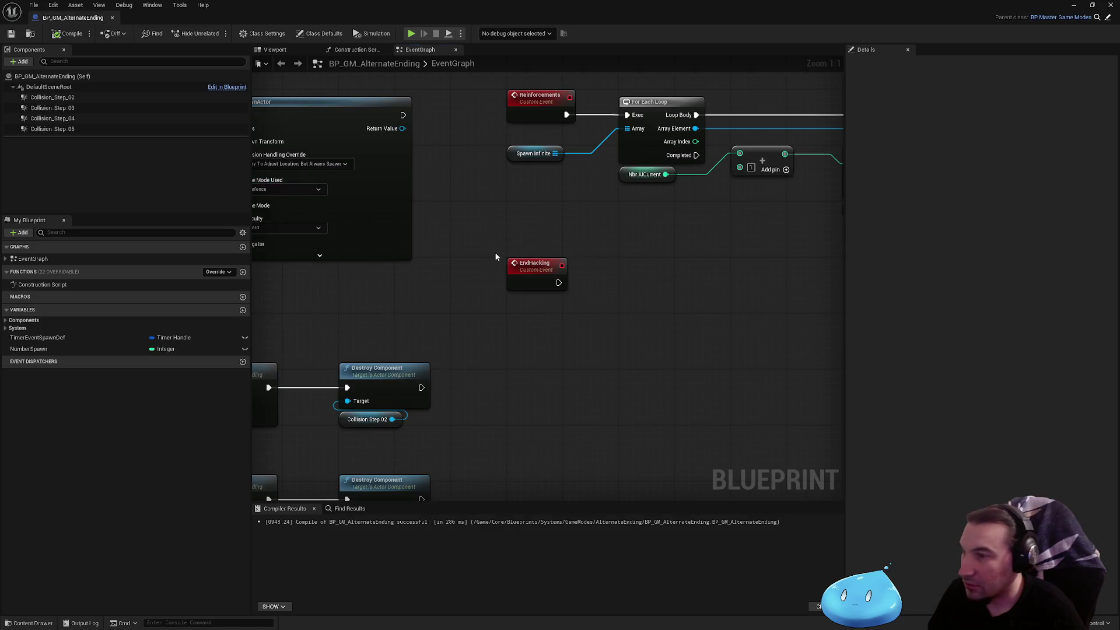
scroll(592, 367, "down", 5)
key("Home")
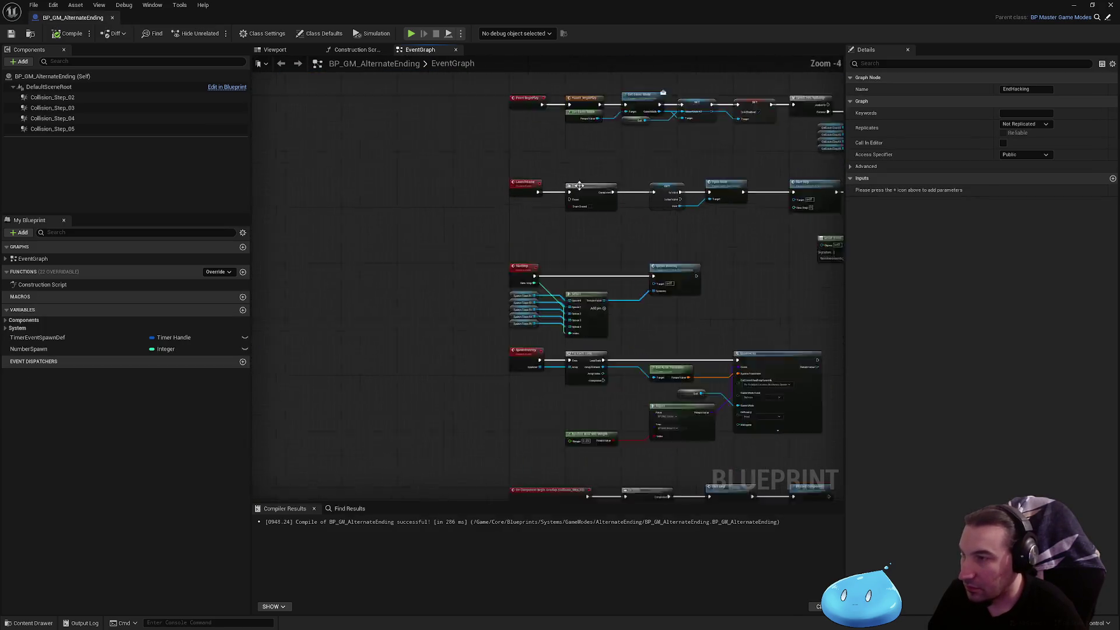
scroll(643, 293, "down", 3)
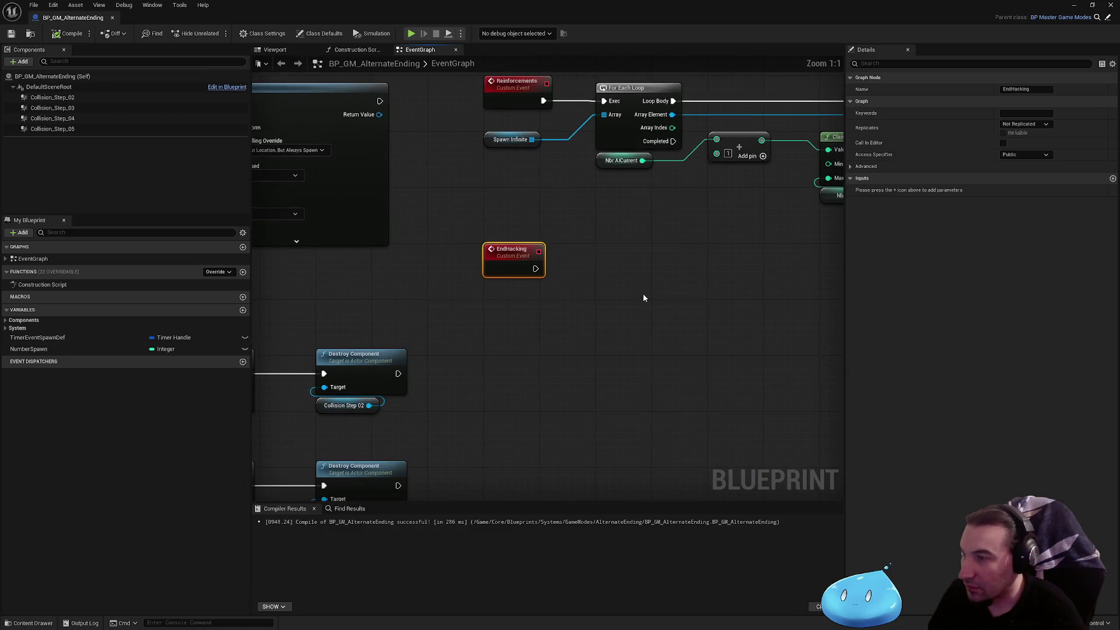
left_click(530, 325)
scroll(512, 353, "up", 4)
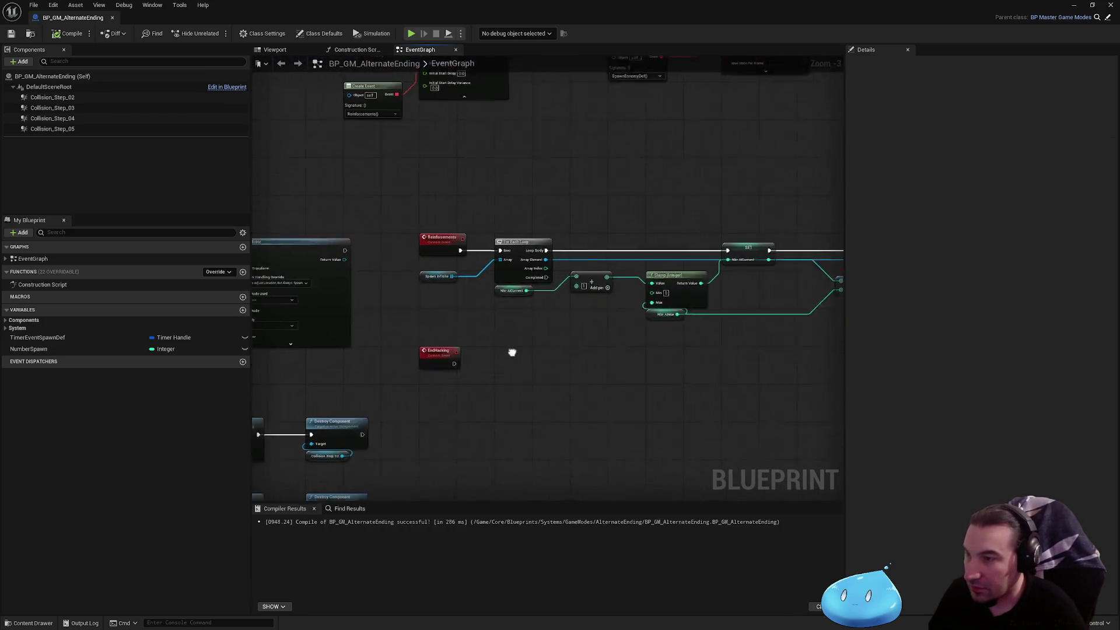
left_click(502, 381)
left_click(550, 337)
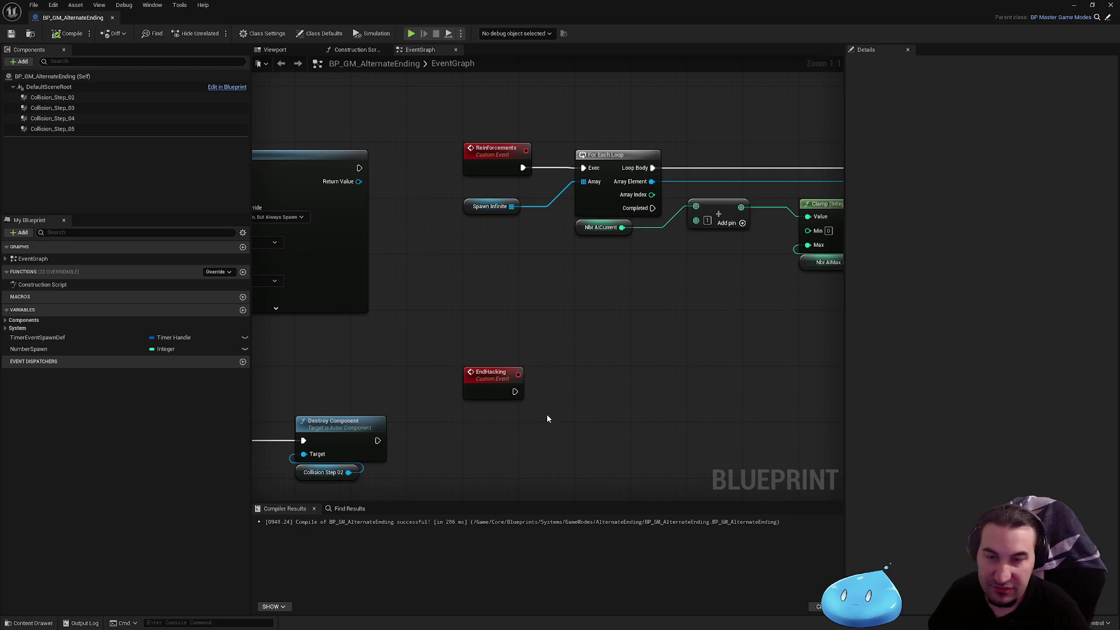
key("super")
mouse_move(524, 623)
key("Escape")
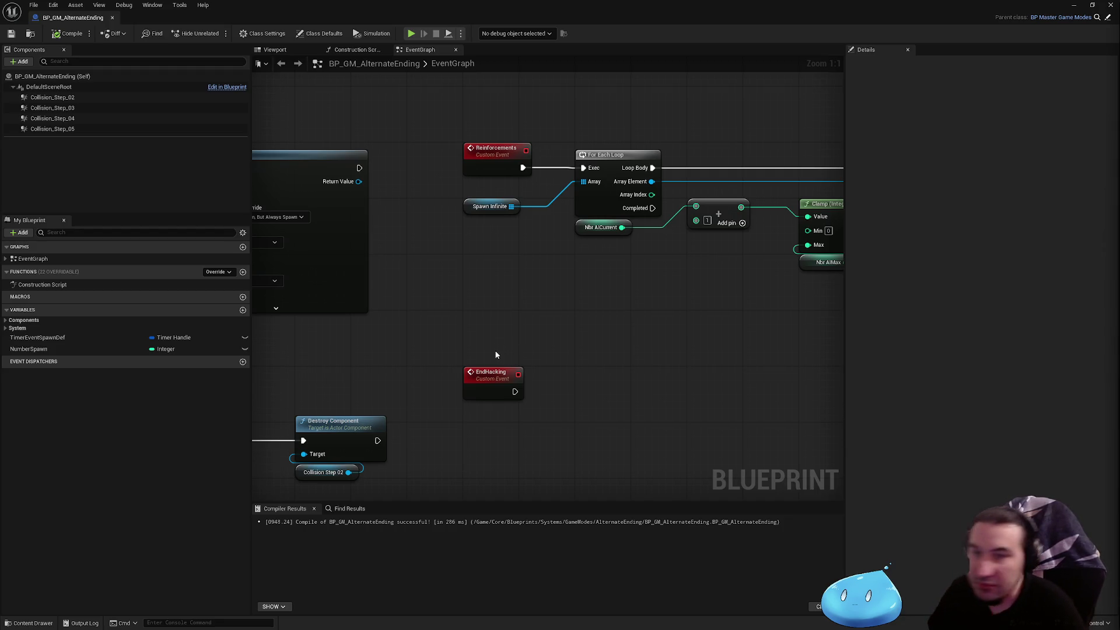
scroll(591, 305, "down", 2)
left_click_drag(591, 306, 371, 312)
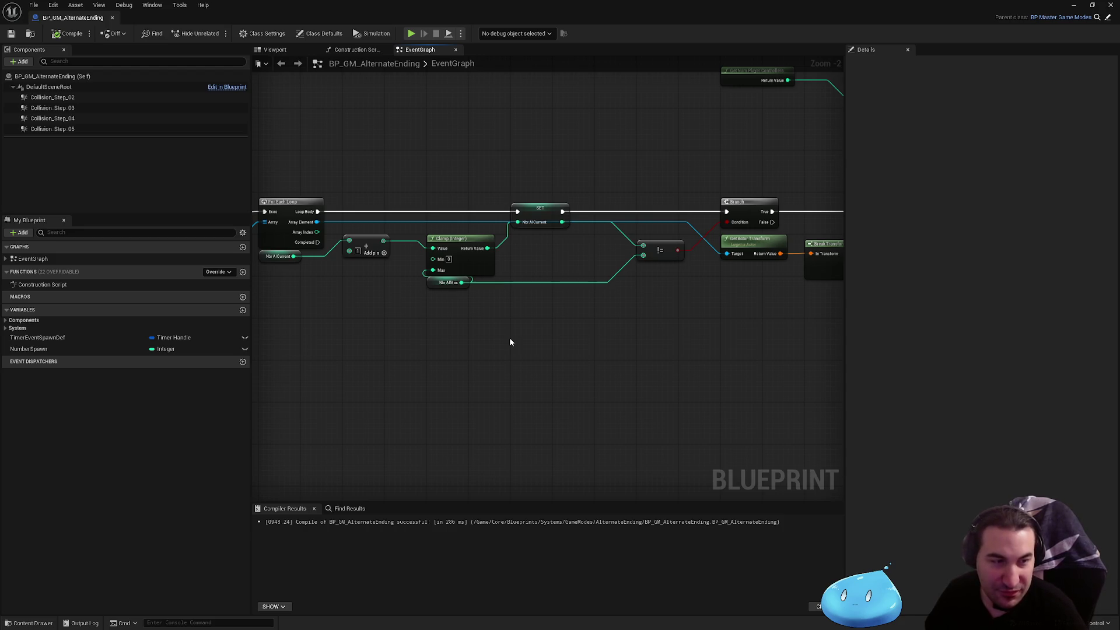
key("super")
- Shrink the blueprint window and launch VTS-POG.exe from Streaming > VTS POG > vts-pog
key("super+Down")
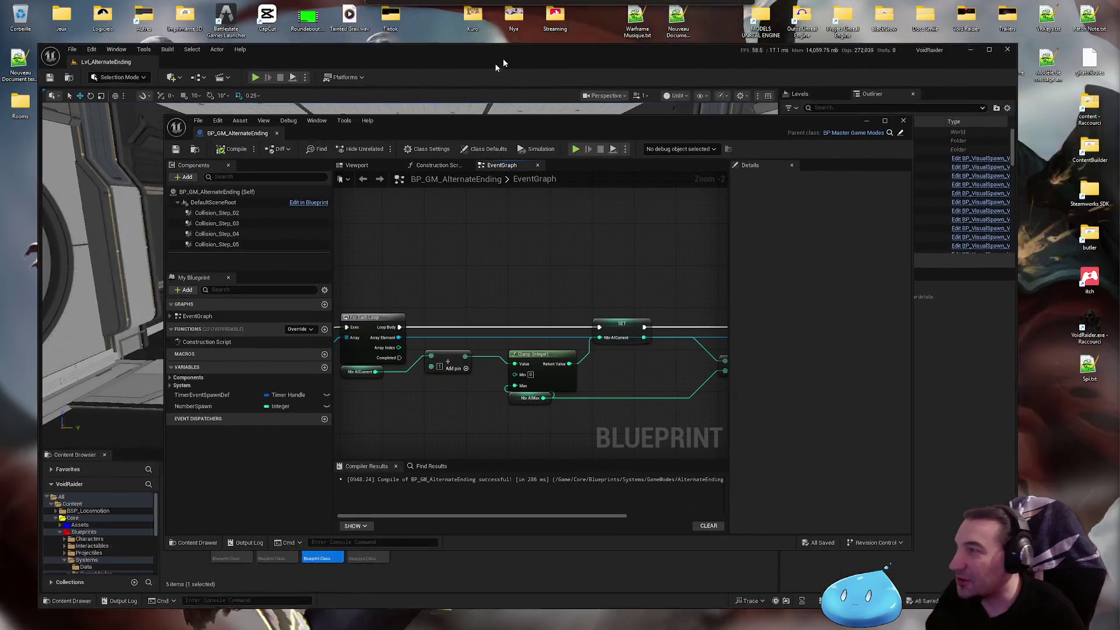
double_click(552, 20)
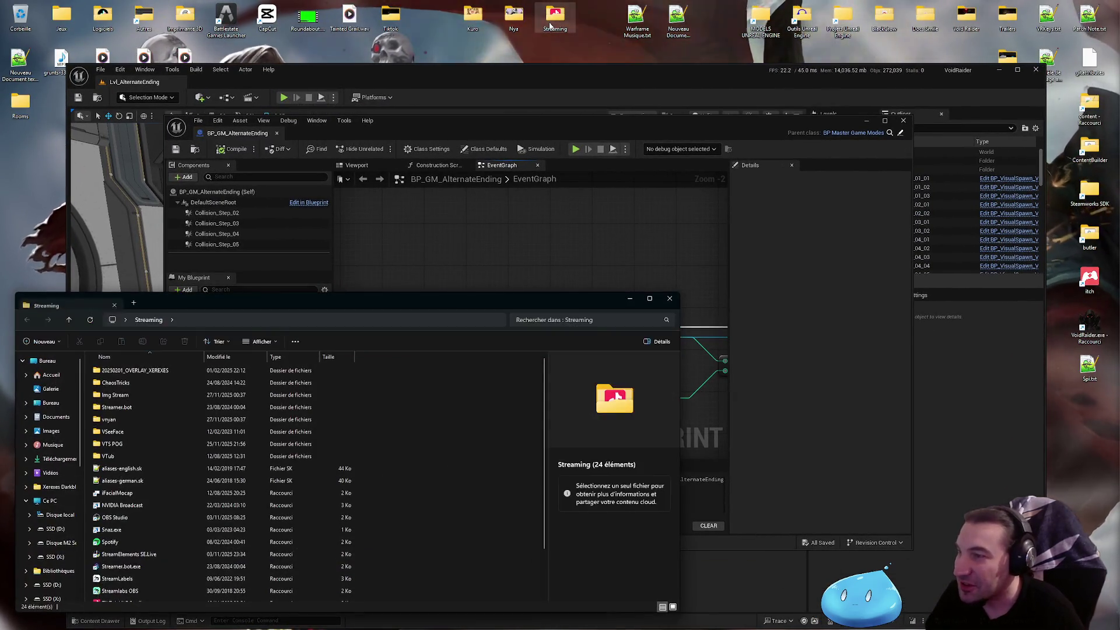
double_click(125, 443)
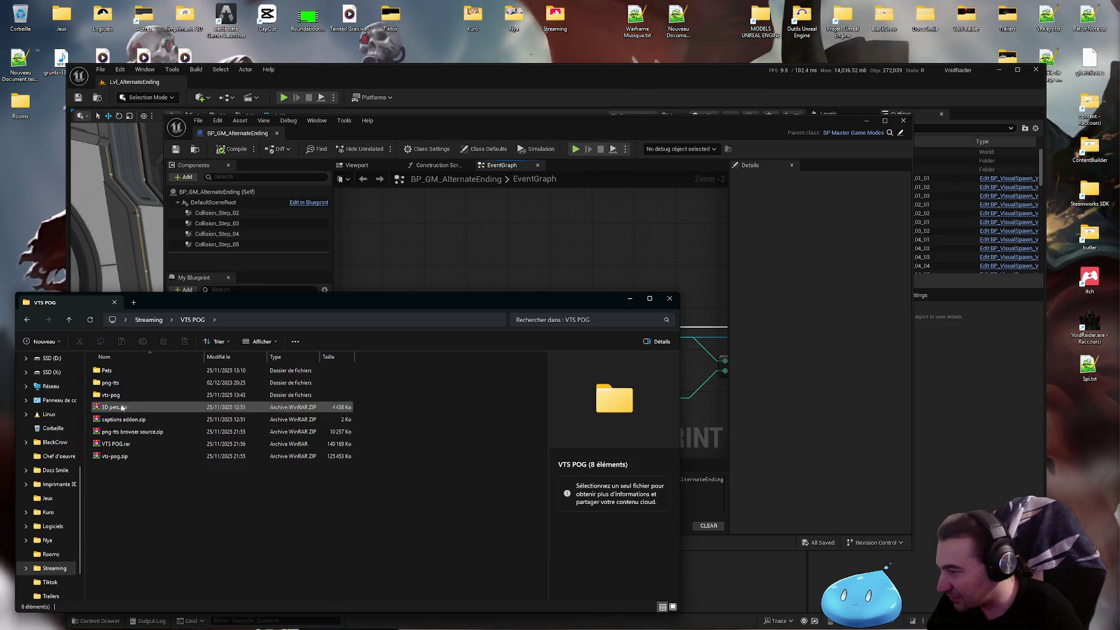
double_click(124, 397)
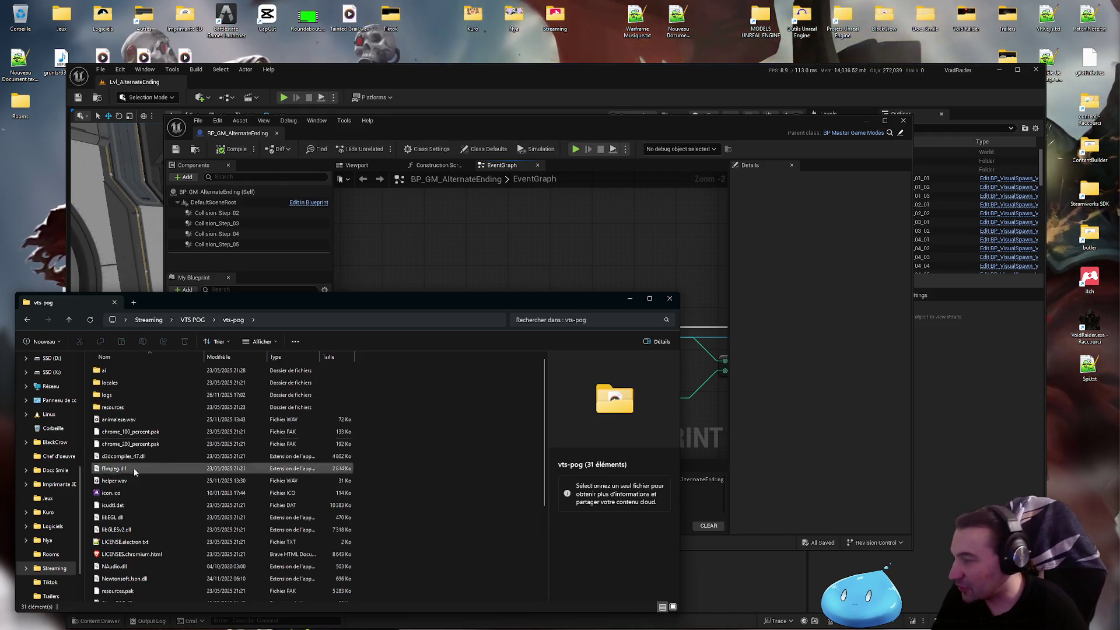
scroll(136, 475, "down", 4)
double_click(117, 535)
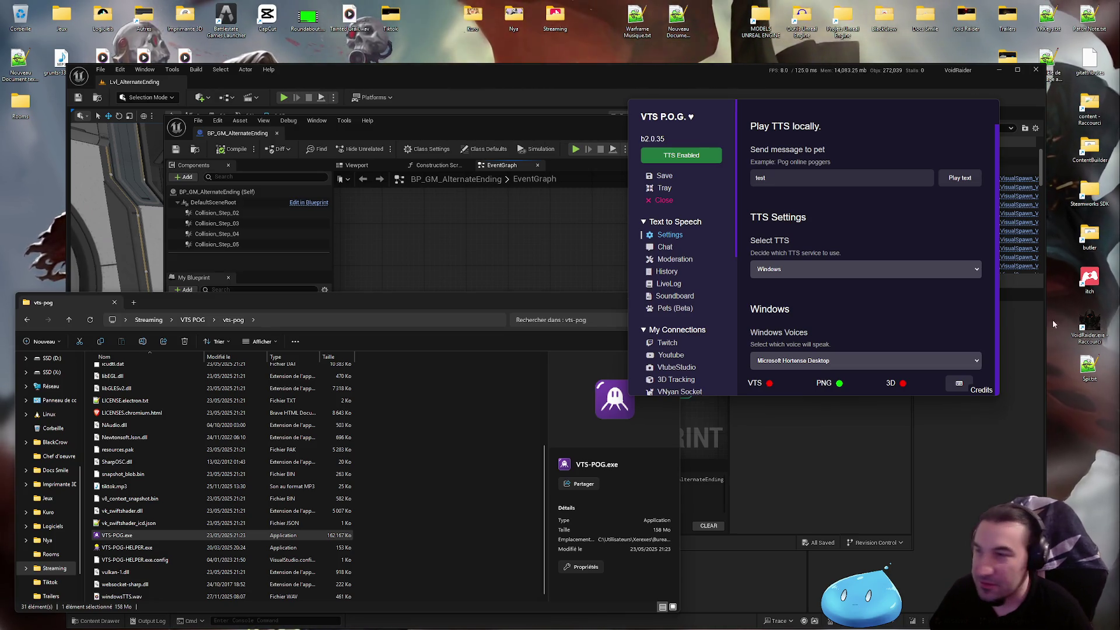
- Save the VTS P.O.G. settings, send the app to the tray, and close the vts-pog Explorer window
left_click(661, 176)
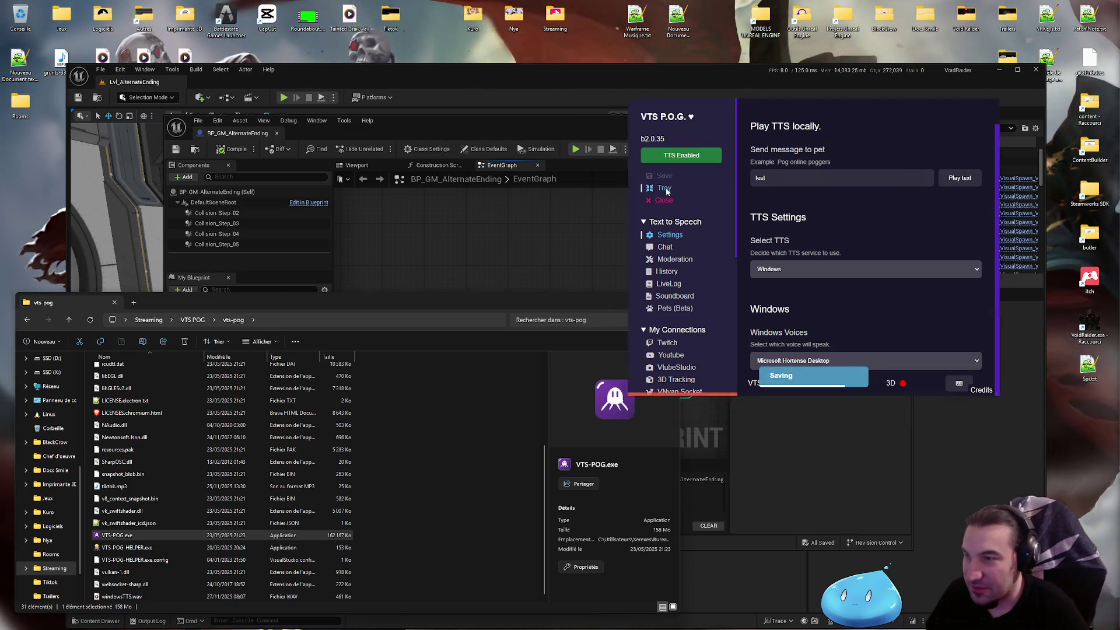
left_click(666, 188)
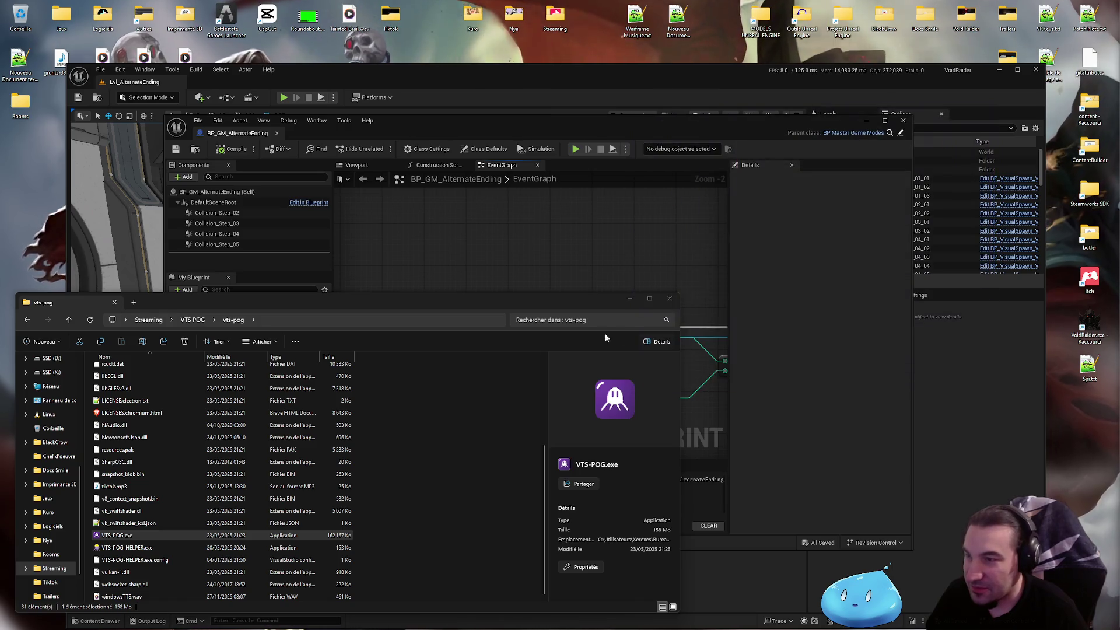
left_click(670, 299)
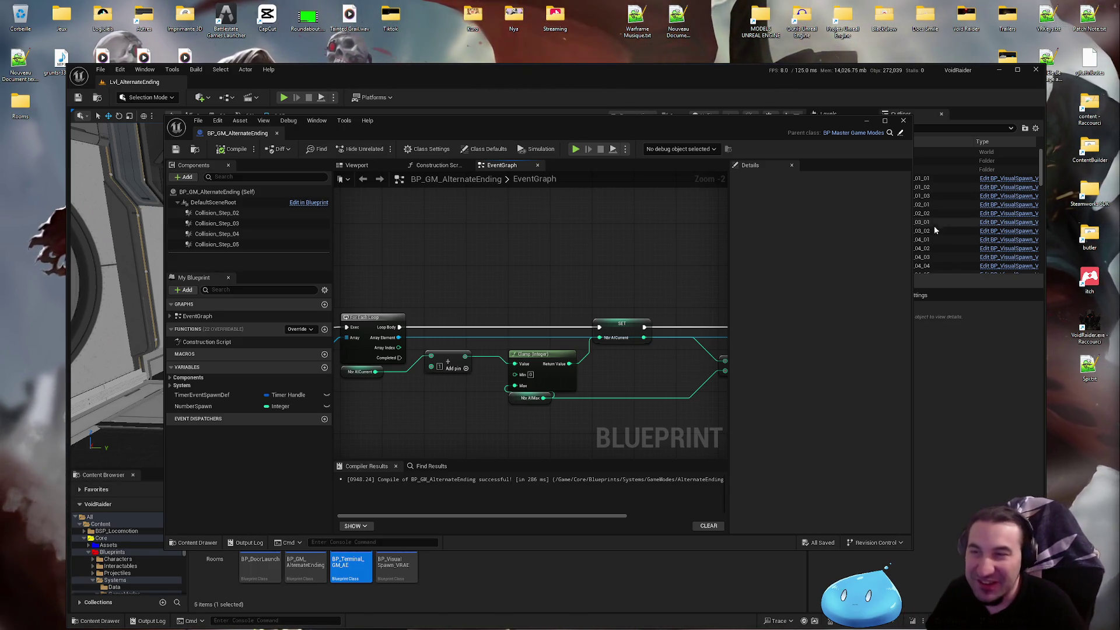
- Maximize the level editor and the BP_GM_AlternateEnding blueprint window, then bring Spotify forward from the taskbar
double_click(672, 70)
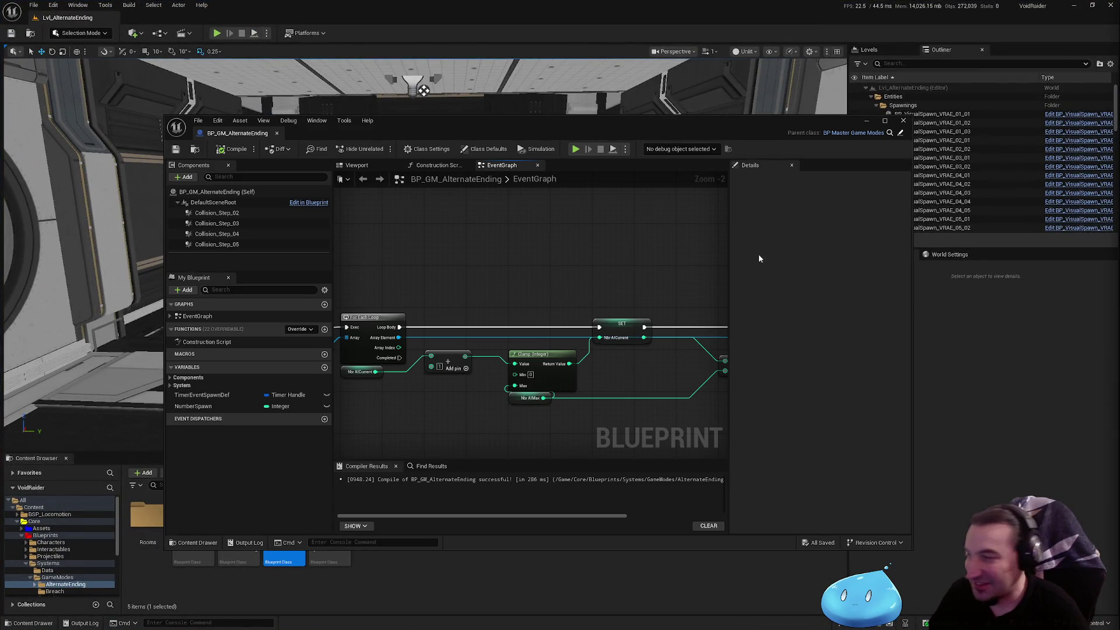
left_click_drag(675, 125, 635, 83)
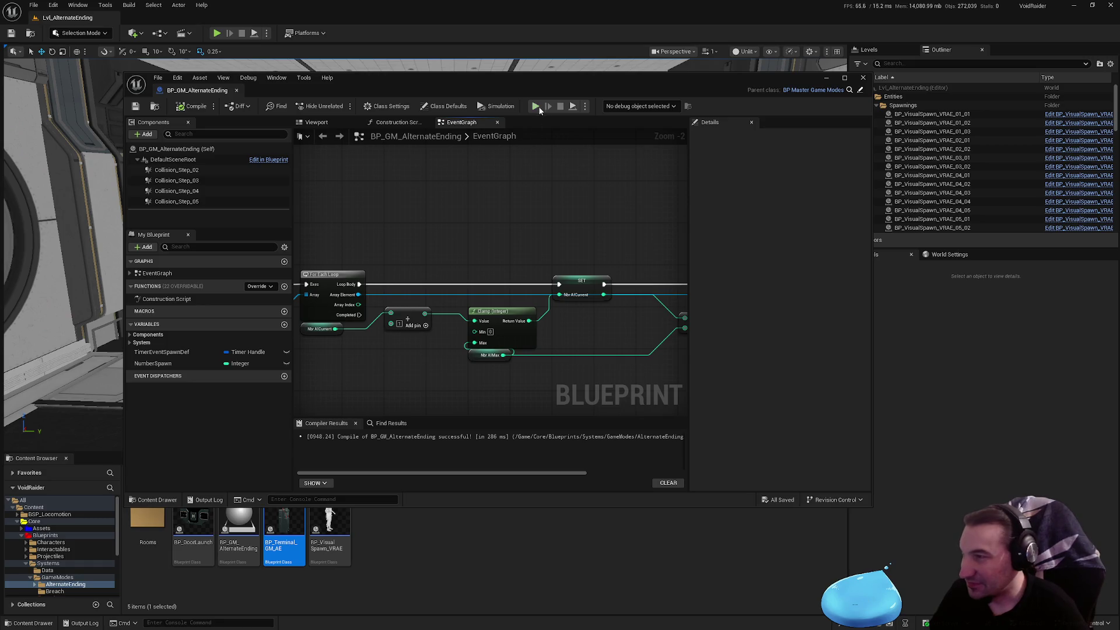
double_click(550, 85)
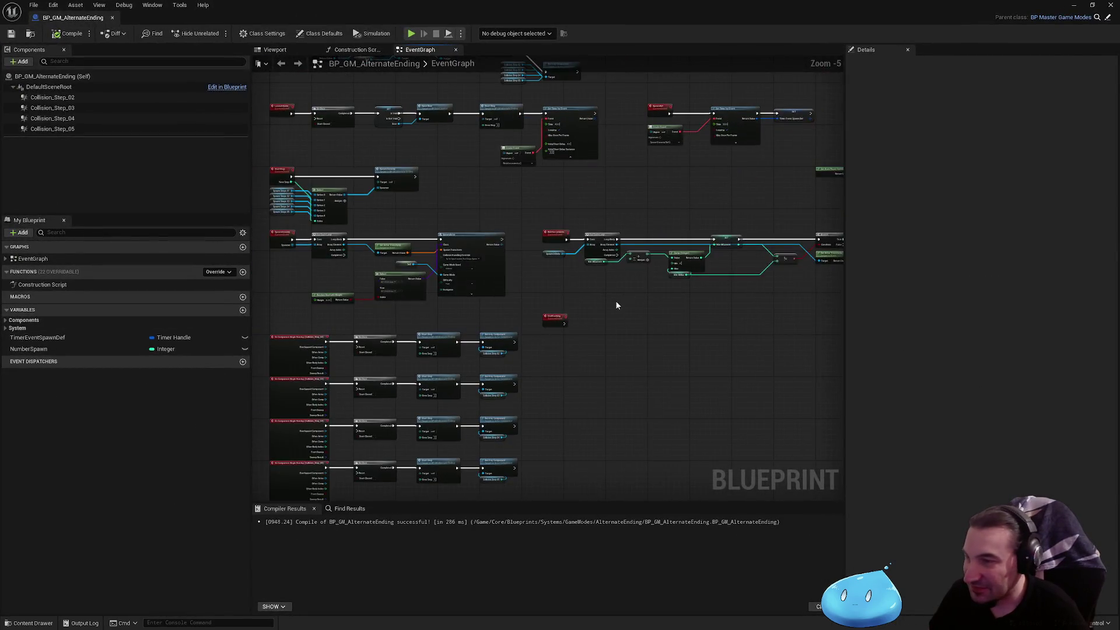
scroll(570, 305, "up", 3)
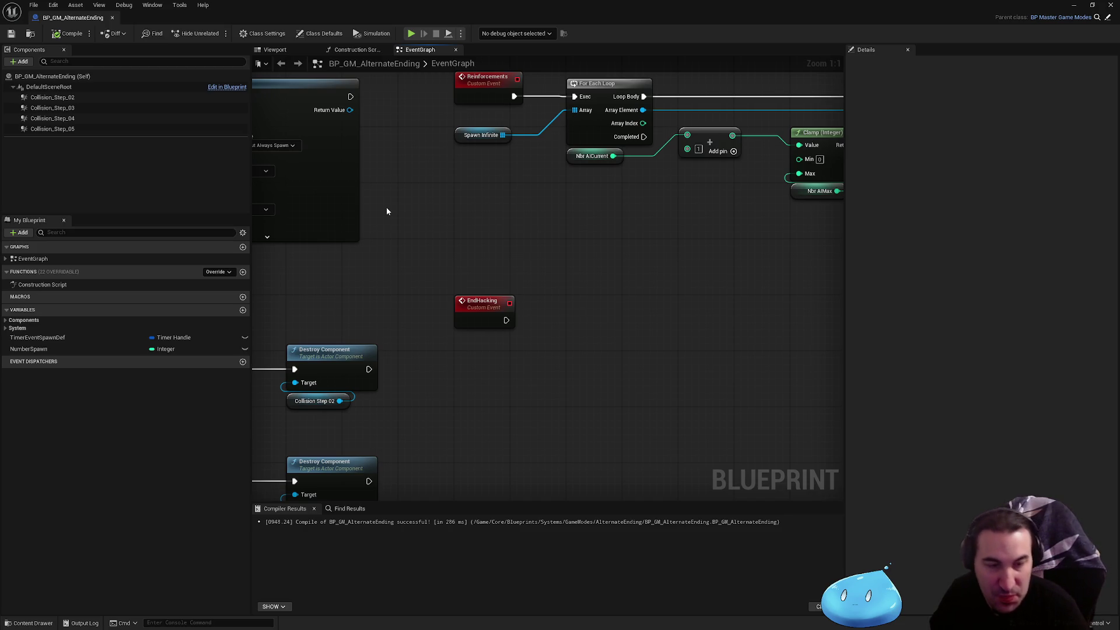
key("super")
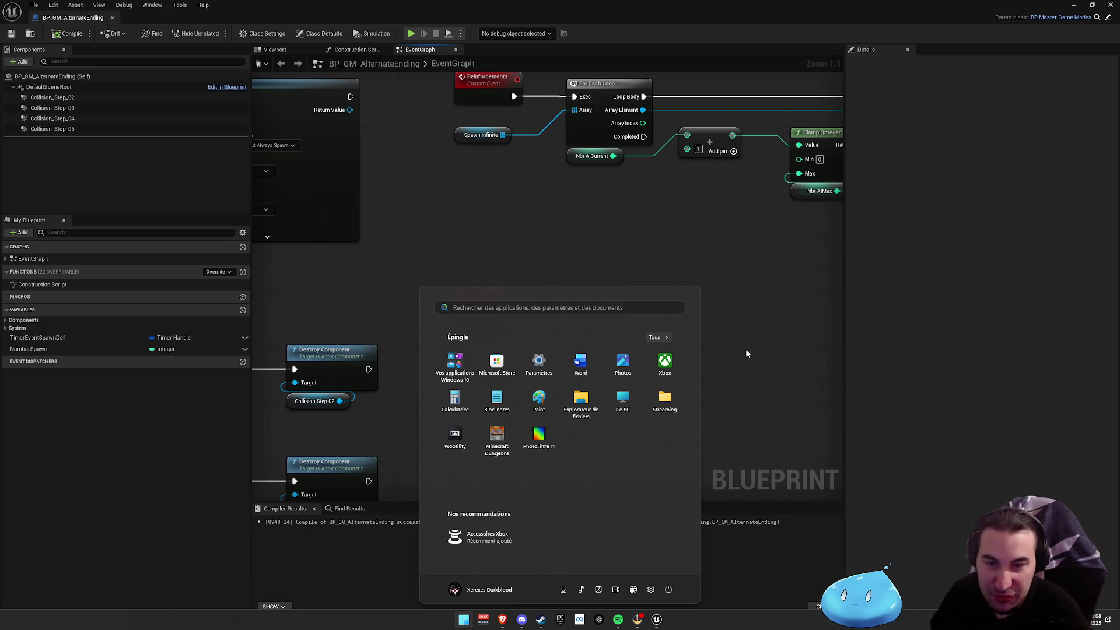
left_click(618, 620)
- Return to Unreal and open BP_AE_GeneratorRoom from the Rooms folder in a maximized window
key("alt+Tab")
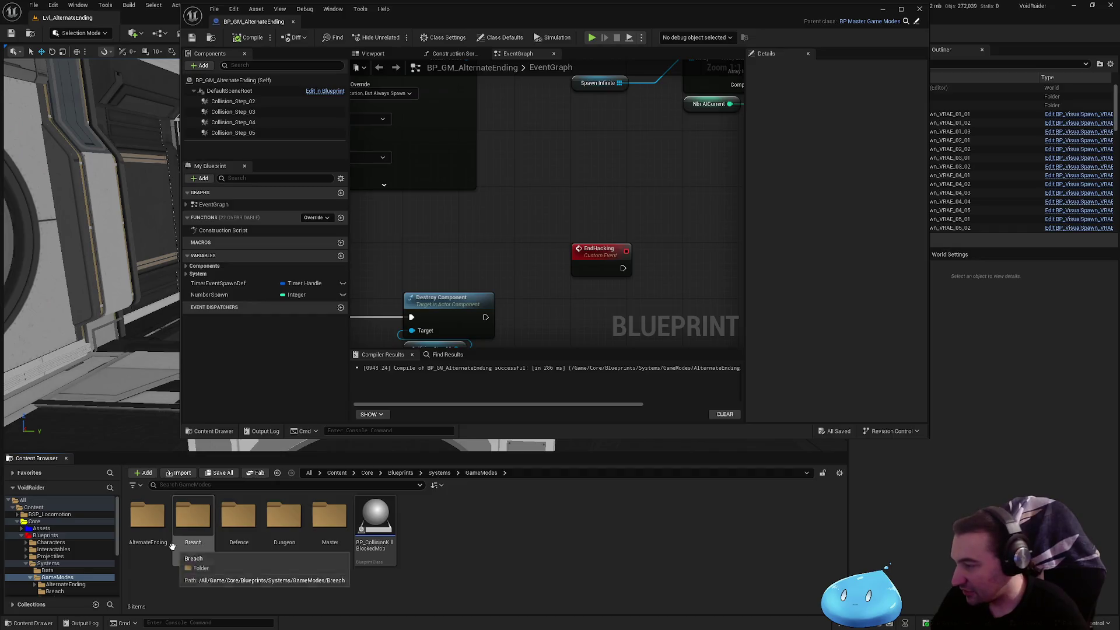
left_click(158, 529)
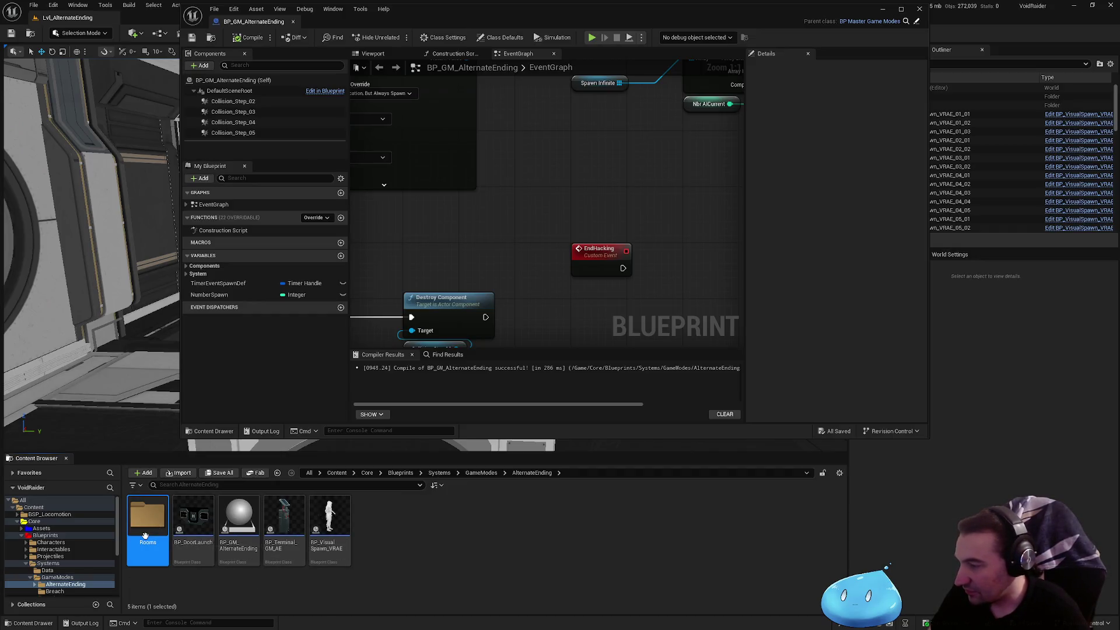
double_click(146, 536)
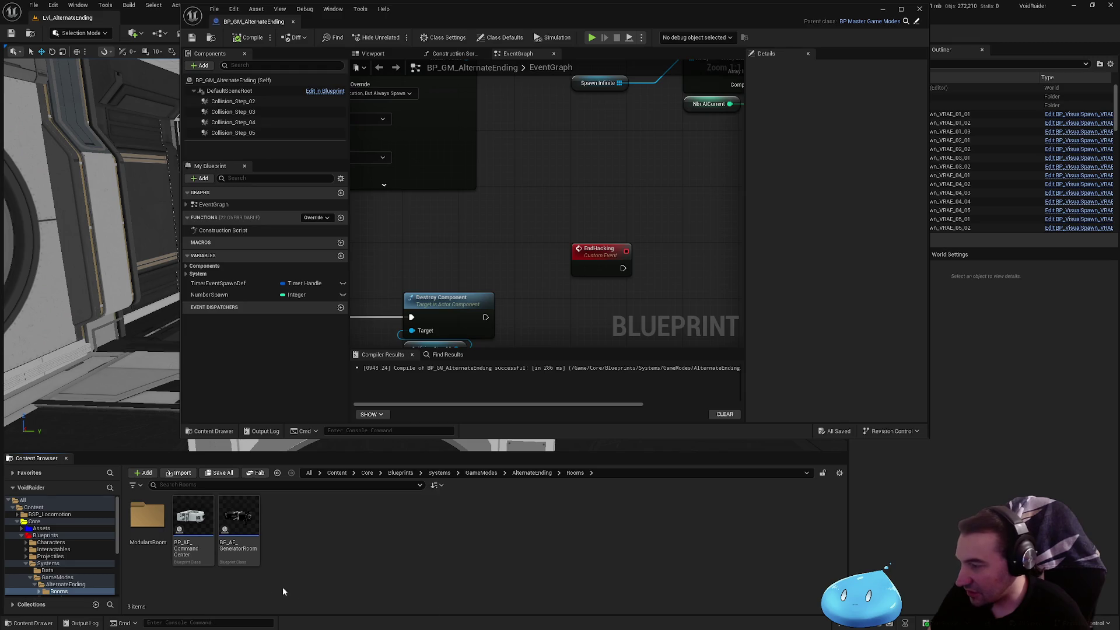
double_click(238, 519)
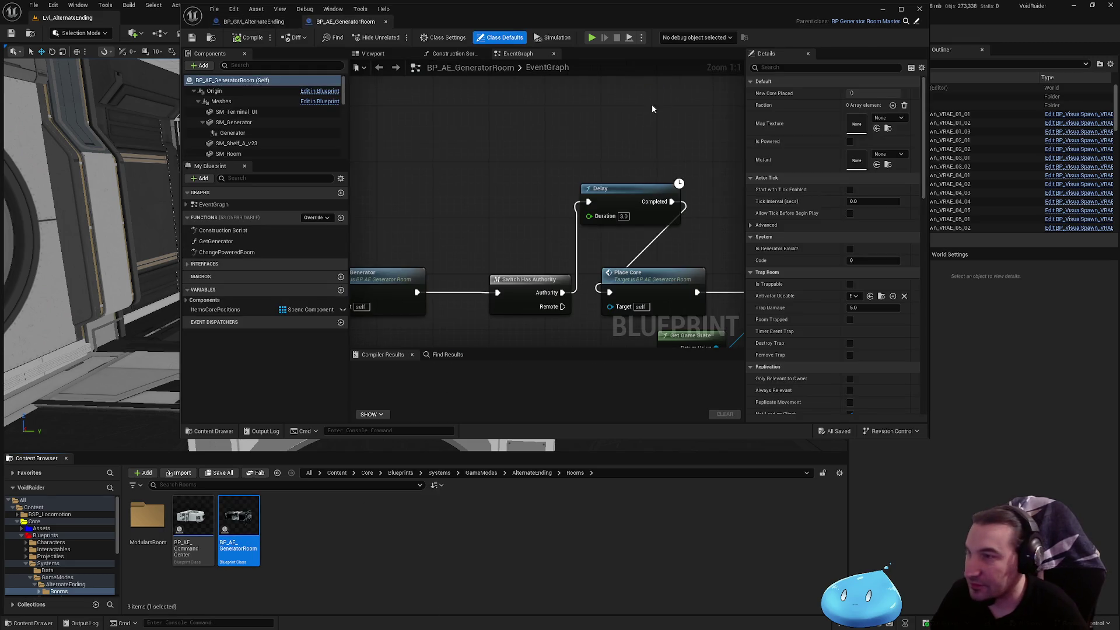
double_click(657, 21)
- Realign the Delay, Place Core and Get Game State nodes in line with Switch Has Authority
scroll(625, 118, "down", 3)
scroll(626, 118, "up", 3)
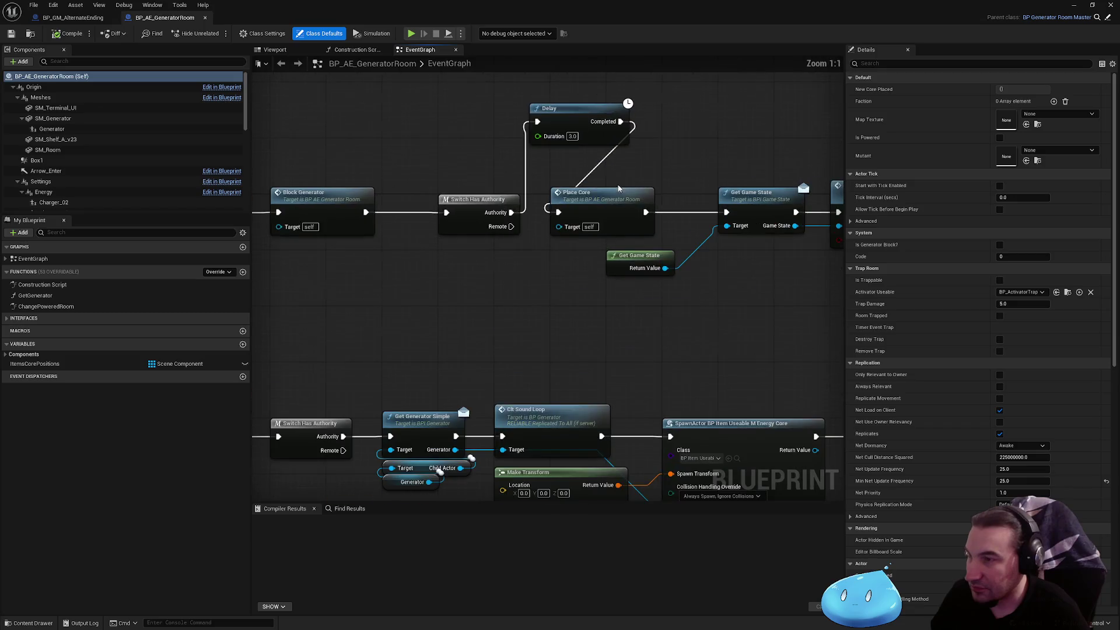
mouse_move(327, 231)
left_mouse_down()
mouse_move(578, 274)
mouse_move(642, 318)
left_mouse_up()
left_click_drag(379, 257, 595, 260)
mouse_move(489, 170)
left_mouse_down()
mouse_move(529, 258)
mouse_move(509, 261)
left_mouse_up()
scroll(414, 229, "down", 2)
left_click_drag(463, 204, 682, 300)
scroll(683, 300, "up", 2)
mouse_move(486, 244)
left_mouse_down()
mouse_move(386, 244)
mouse_move(441, 244)
mouse_move(432, 243)
left_mouse_up()
left_click(433, 185)
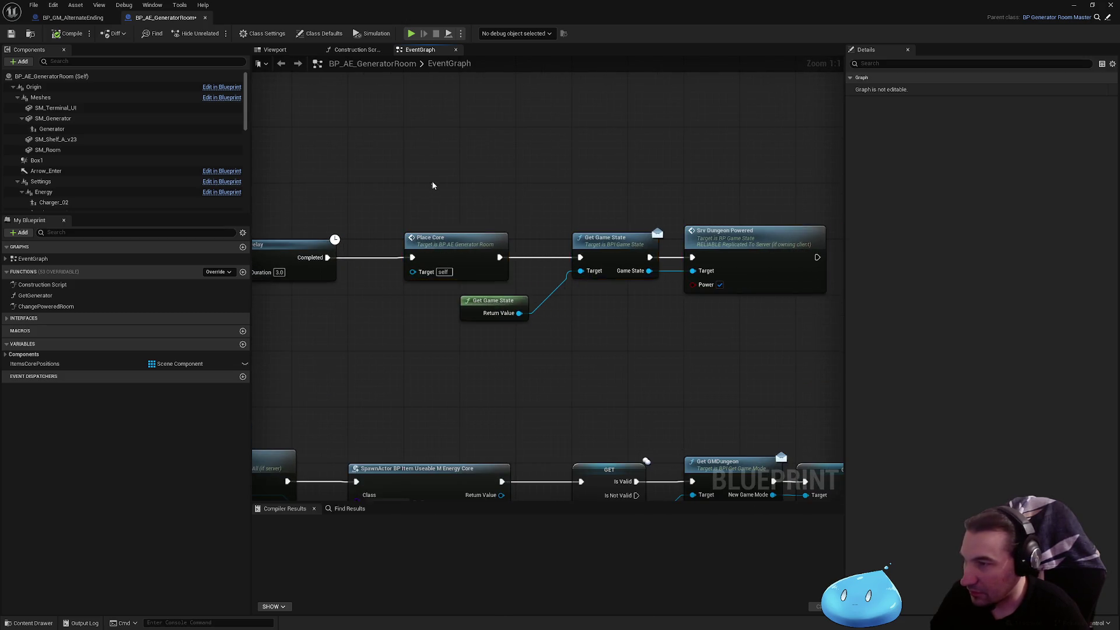
- Open the parent BlockGenerator event definition from the Block Generator call node
scroll(677, 190, "down", 2)
left_click_drag(650, 186, 665, 185)
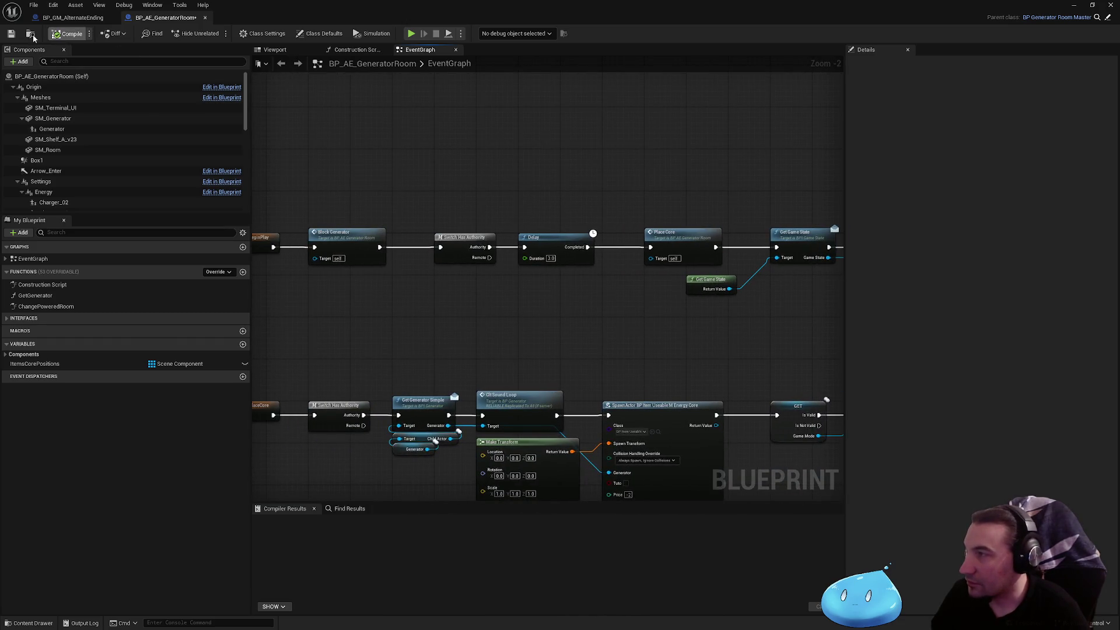
left_click(347, 245)
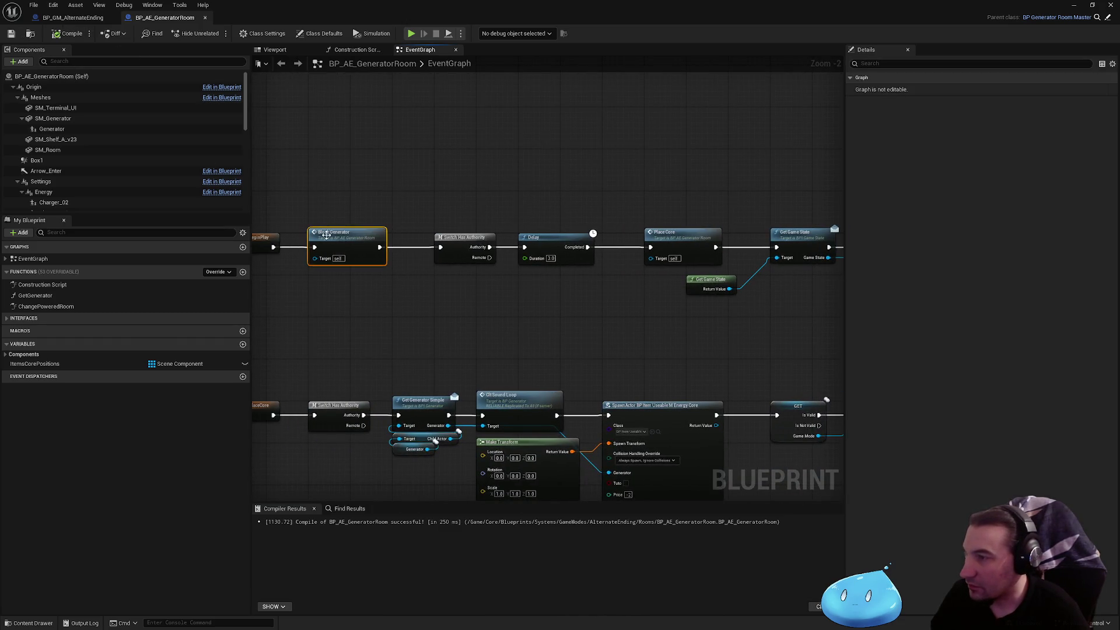
double_click(348, 245)
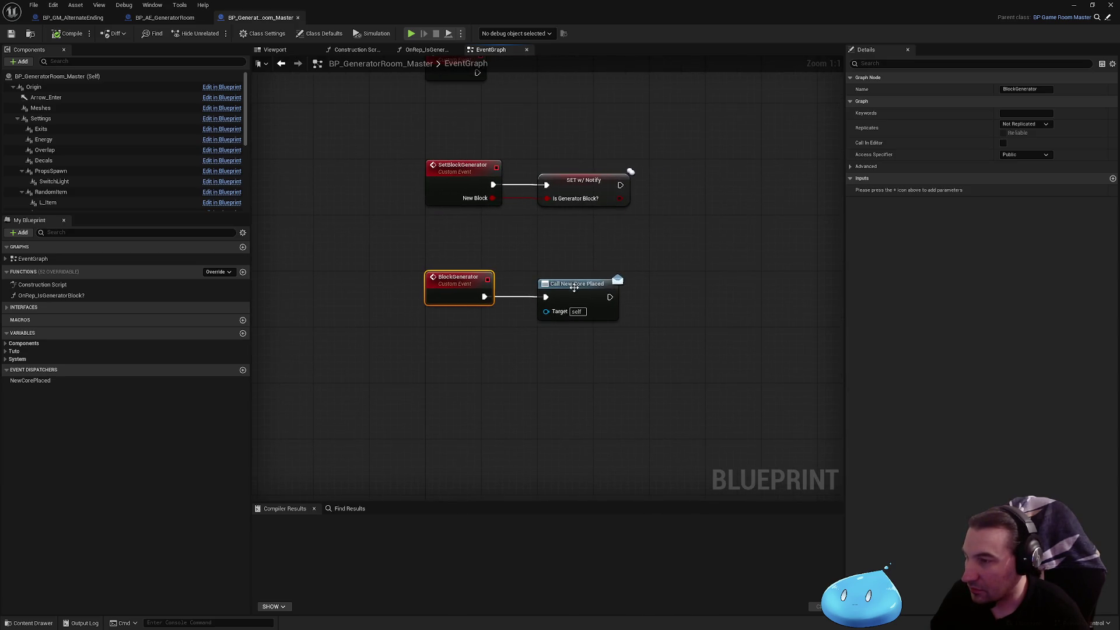
- Close the BP_GeneratorRoom_Master tab, recentre the PlaceCore chain, and zoom into the room's Viewport
scroll(365, 337, "down", 5)
scroll(463, 333, "up", 5)
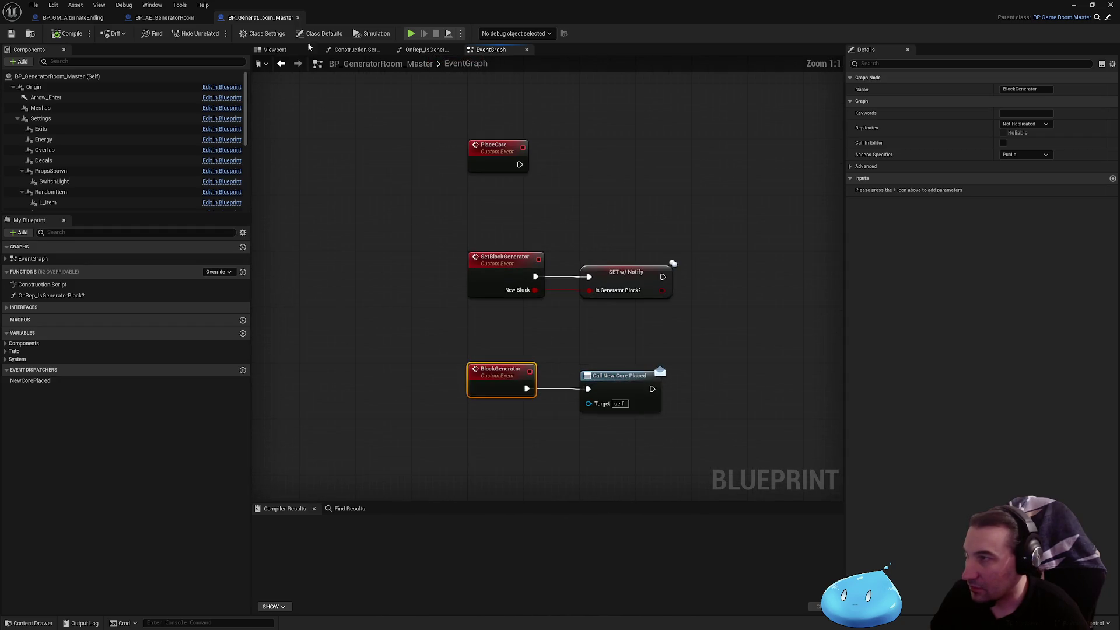
left_click(297, 18)
left_click(363, 197)
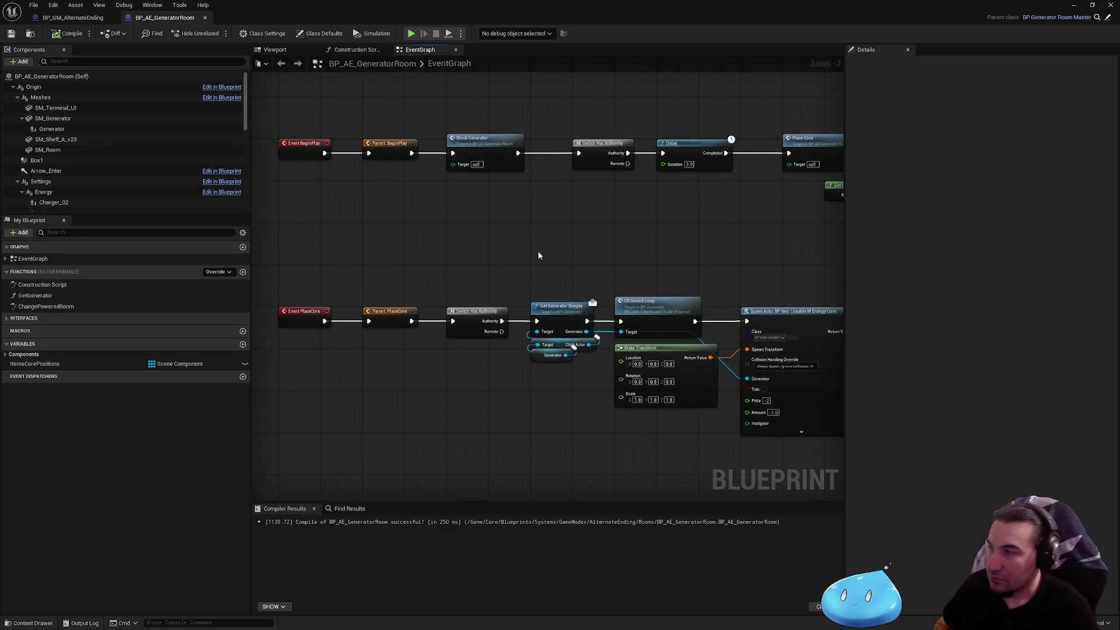
mouse_move(551, 239)
left_mouse_down()
mouse_move(587, 164)
mouse_move(393, 228)
mouse_move(599, 240)
mouse_move(426, 258)
mouse_move(520, 222)
mouse_move(369, 267)
mouse_move(65, 282)
mouse_move(330, 282)
mouse_move(465, 305)
mouse_move(540, 292)
mouse_move(563, 300)
left_mouse_up()
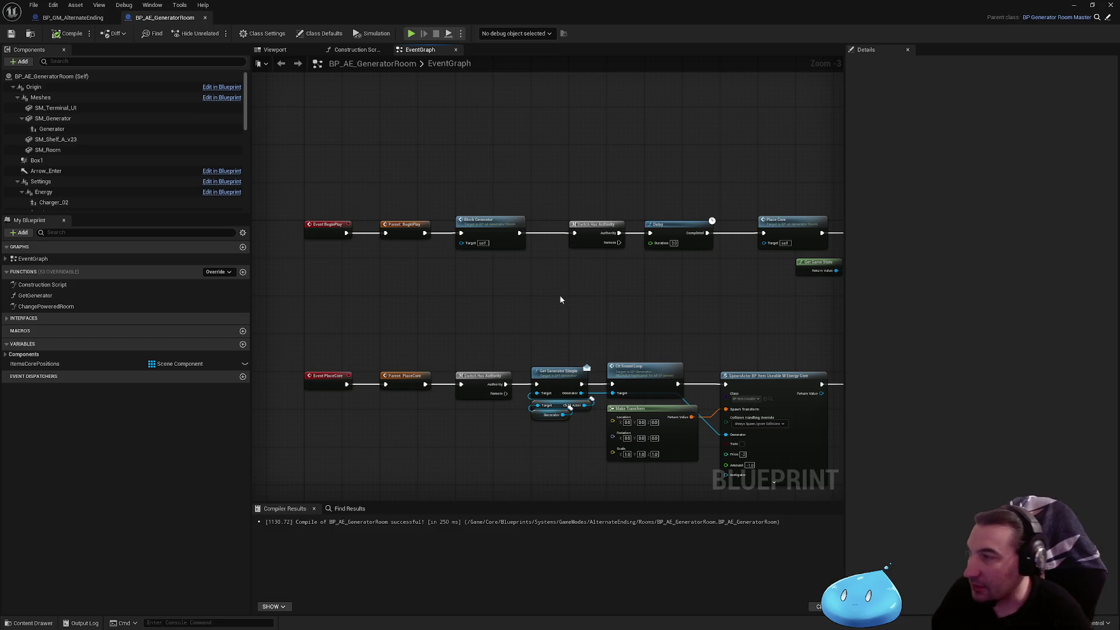
left_click(305, 50)
scroll(547, 286, "up", 8)
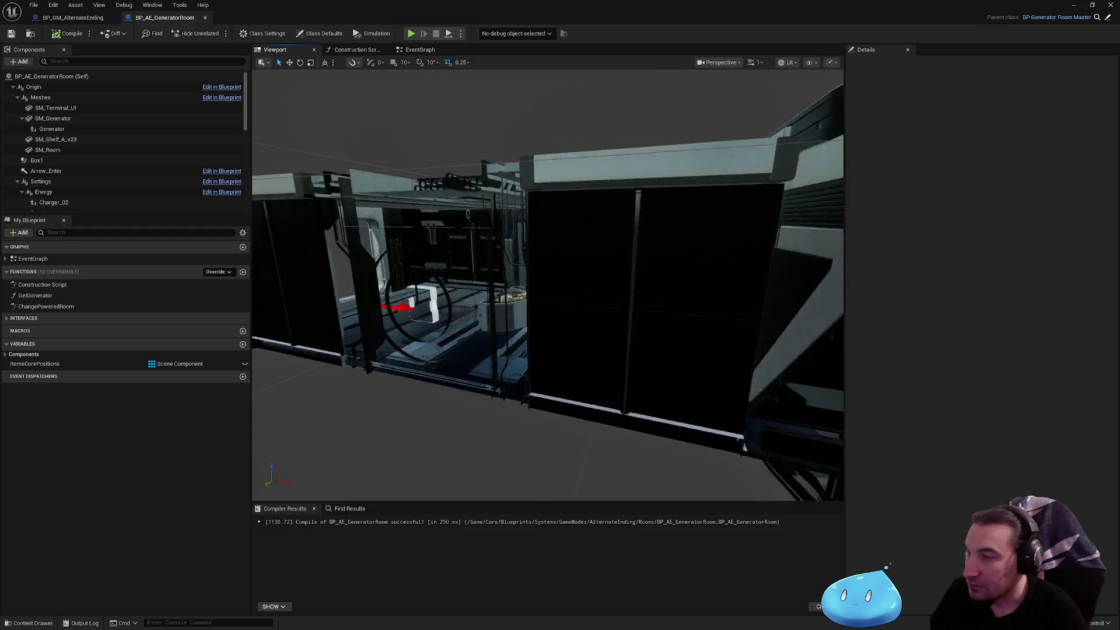
- Select and frame SM_Generator, then enable Simulation Generates Hit Events in its Details
left_click(461, 299)
key("f")
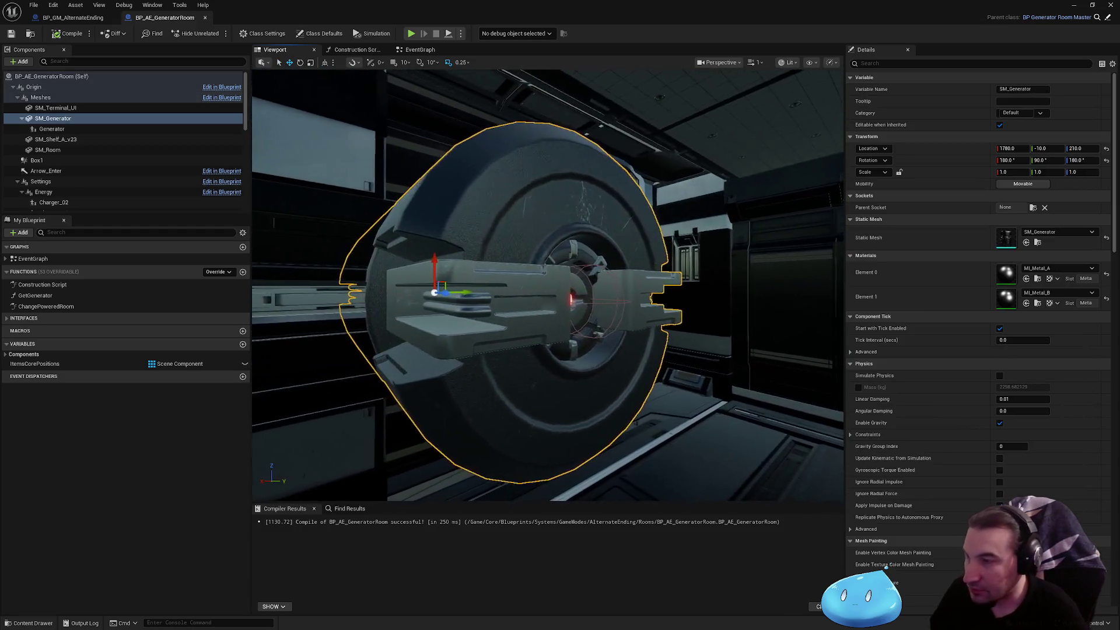
scroll(462, 256, "down", 5)
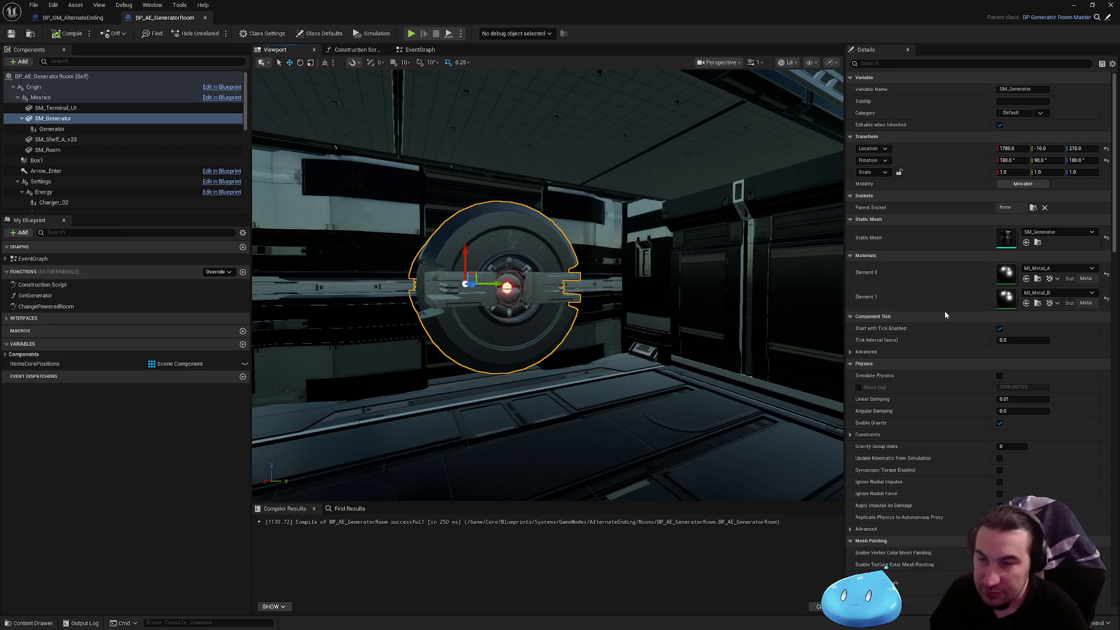
scroll(945, 315, "down", 10)
left_click(1000, 283)
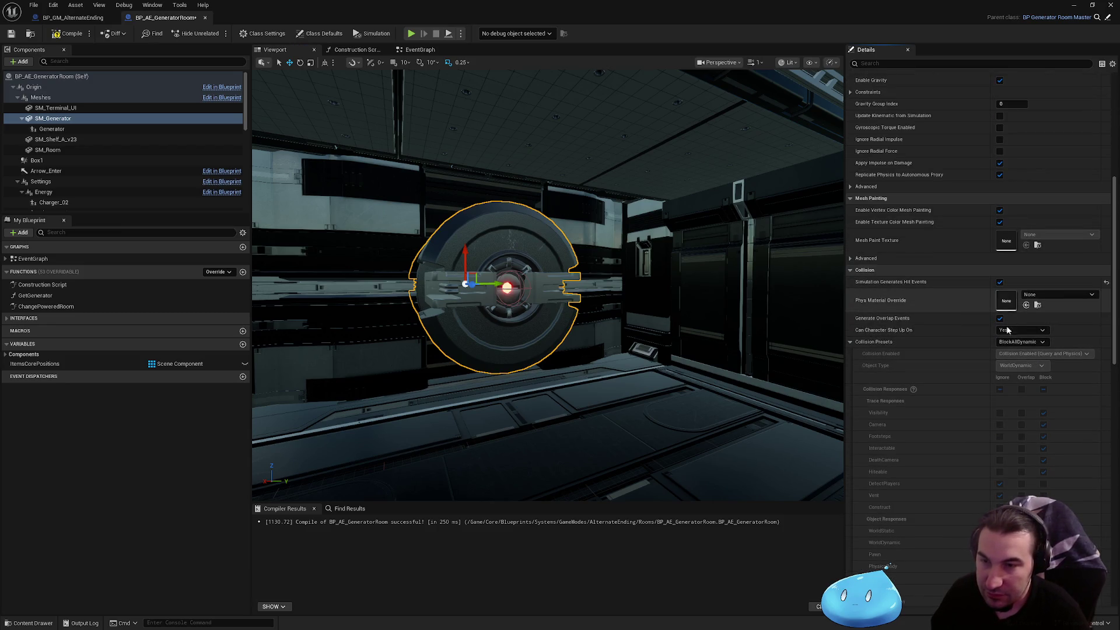
- Add an On Component Hit (SM_Generator) event and place it lower in the EventGraph
scroll(998, 345, "down", 10)
scroll(983, 350, "down", 10)
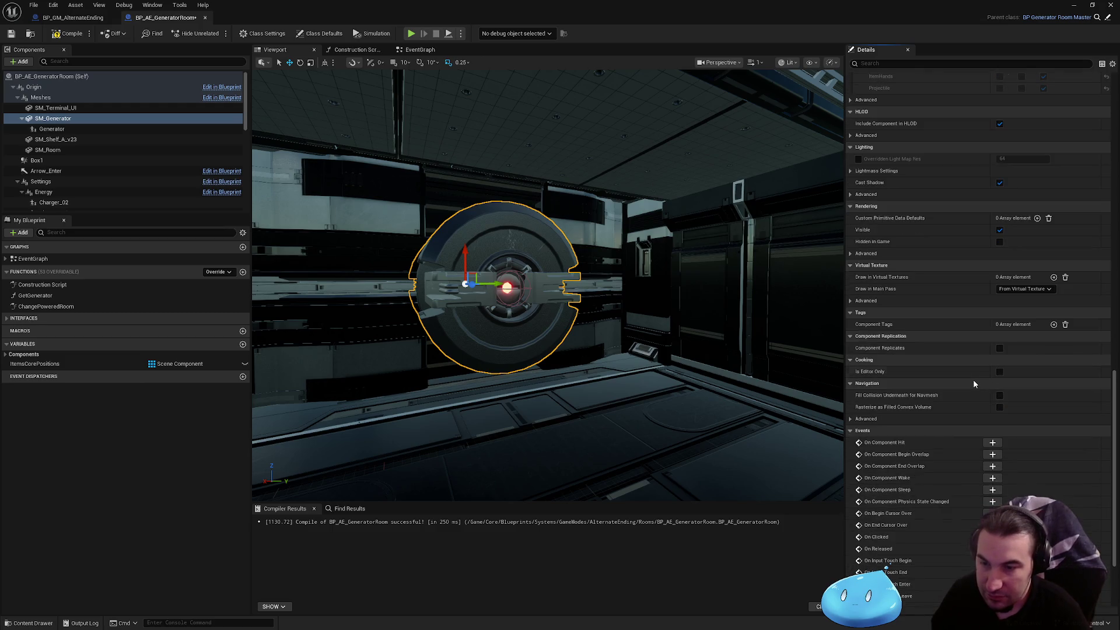
left_click(993, 359)
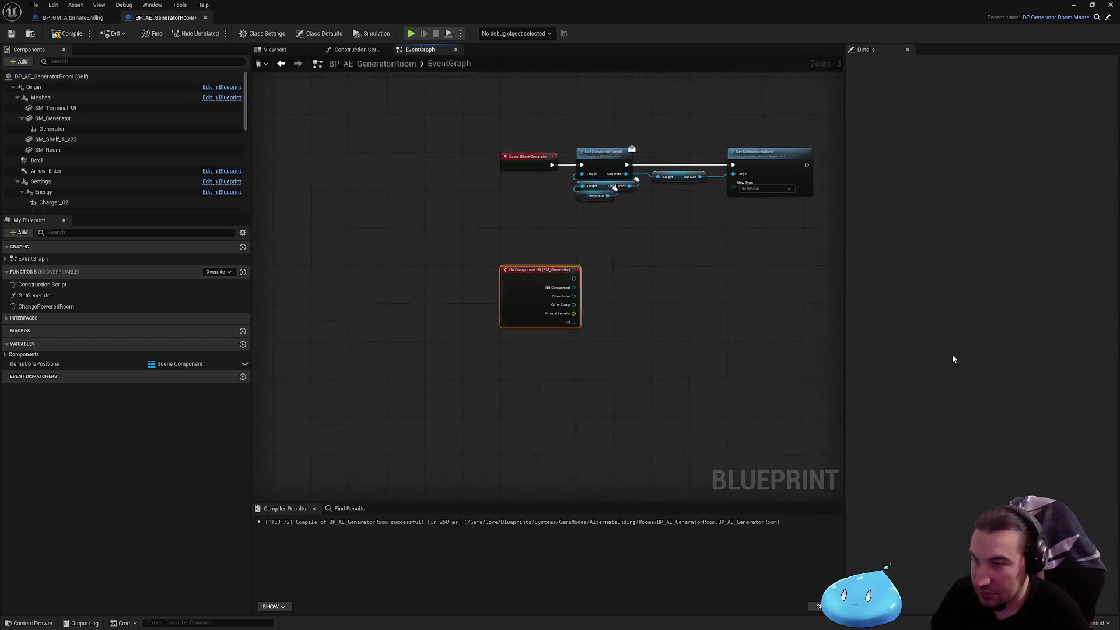
mouse_move(537, 243)
left_mouse_down()
mouse_move(568, 377)
mouse_move(538, 356)
left_mouse_up()
left_click(570, 304)
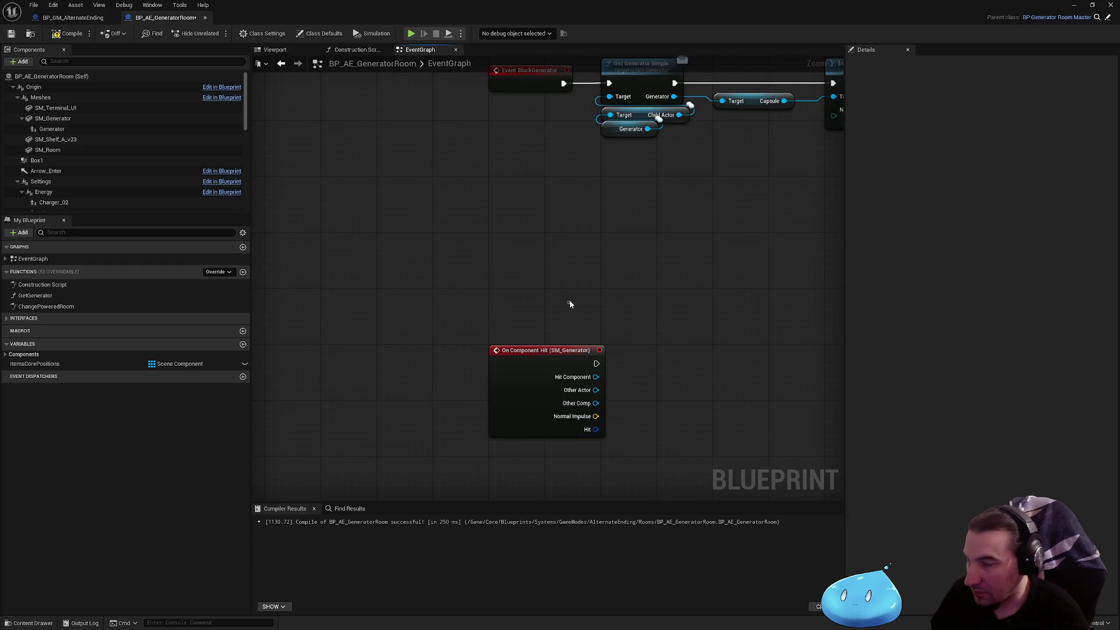
- Compile and save BP_AE_GeneratorRoom, then pan toward the other chains
left_click(69, 34)
left_click(11, 33)
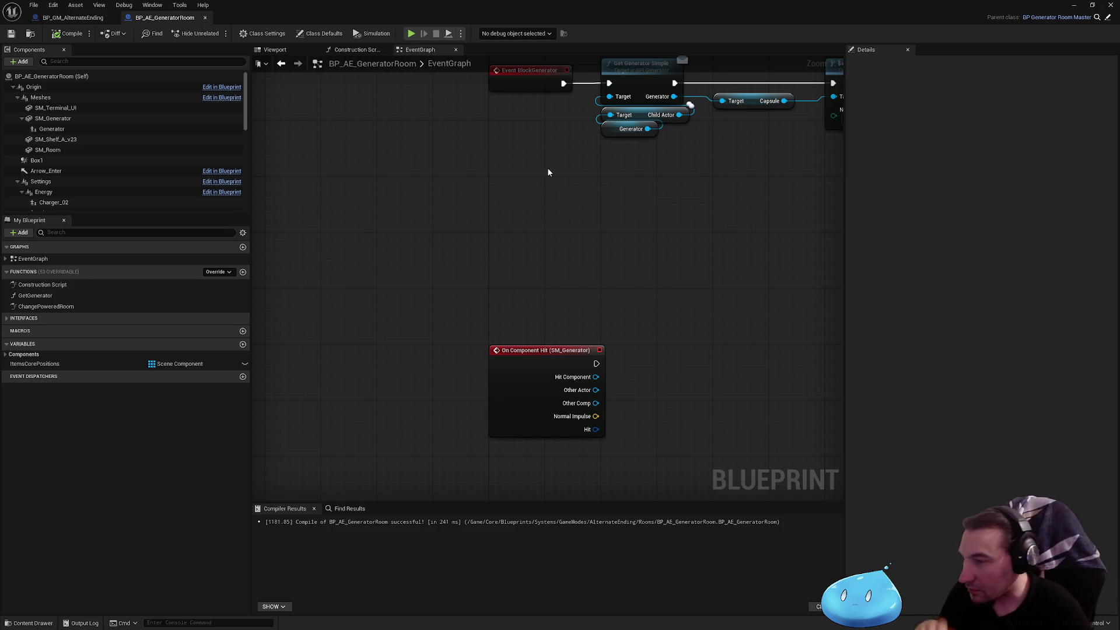
mouse_move(576, 169)
left_mouse_down()
mouse_move(527, 270)
mouse_move(555, 302)
mouse_move(434, 356)
left_mouse_up()
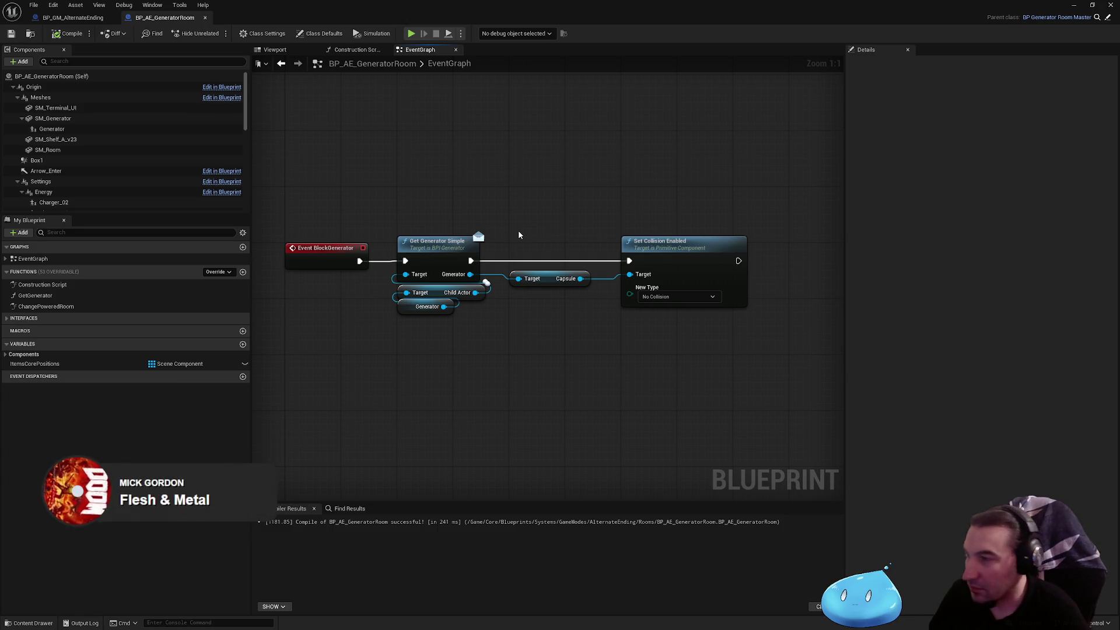
scroll(520, 235, "down", 4)
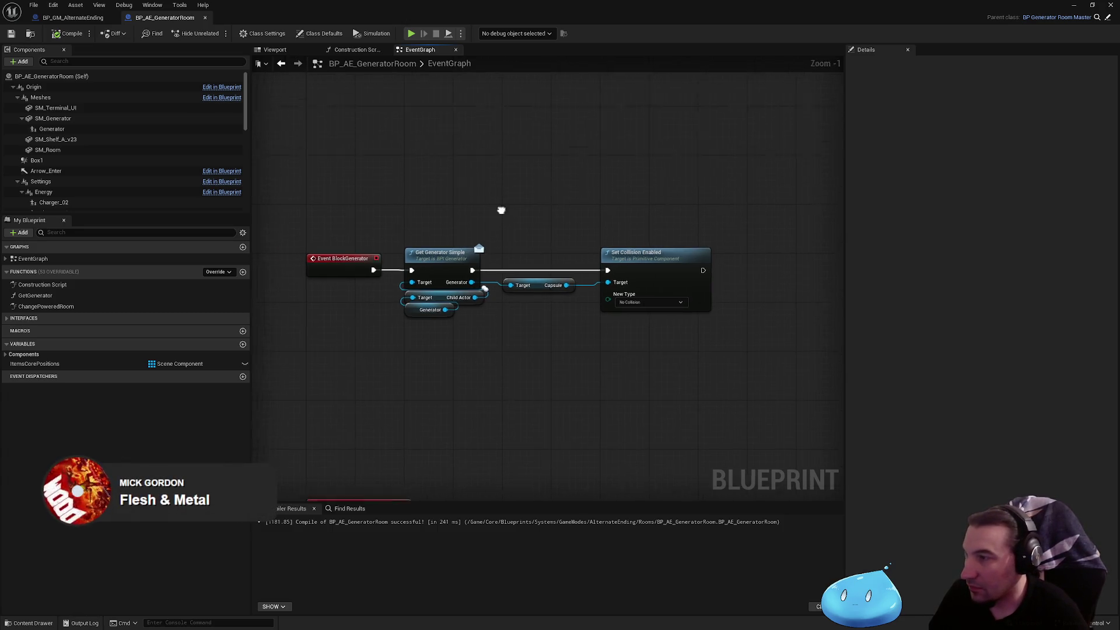
left_click_drag(503, 208, 526, 407)
scroll(523, 456, "up", 4)
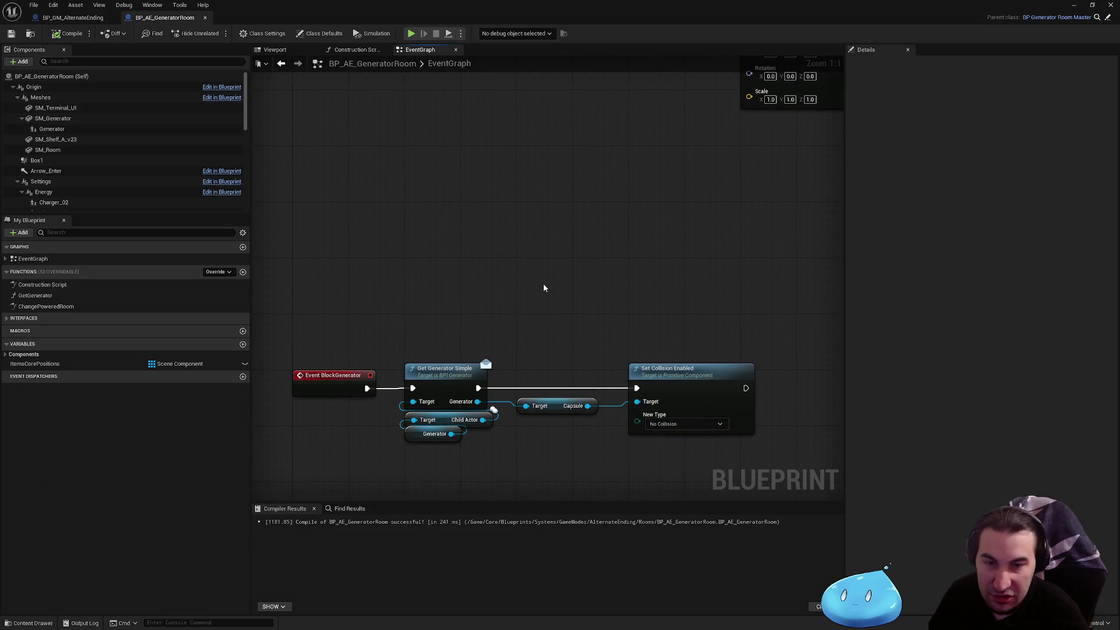
mouse_move(556, 269)
left_mouse_down()
mouse_move(574, 207)
mouse_move(547, 175)
left_mouse_up()
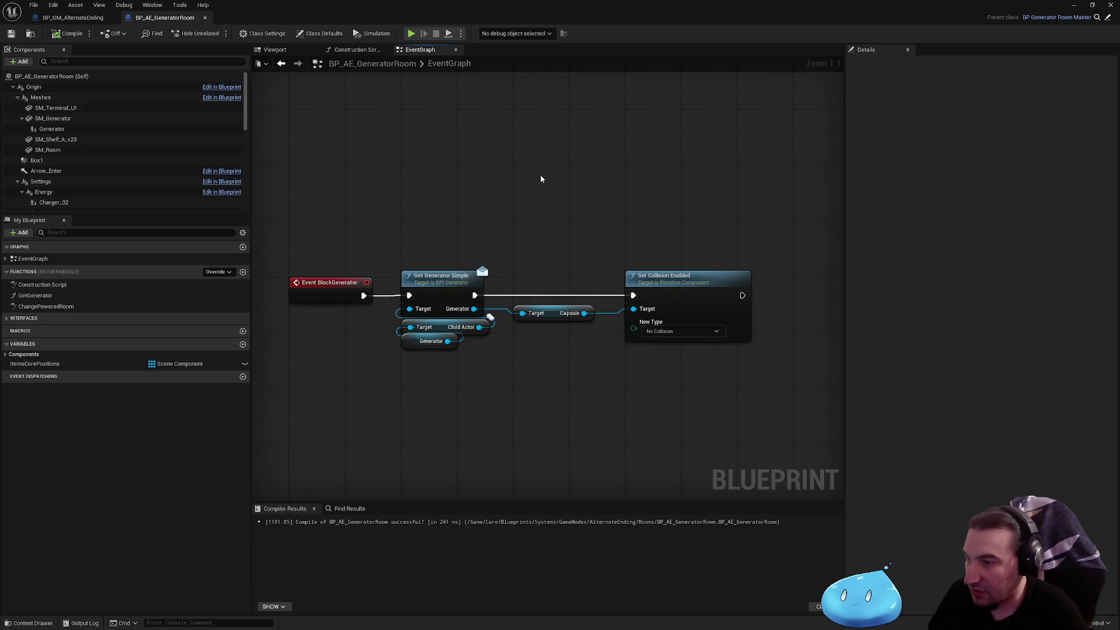
scroll(538, 179, "down", 1)
mouse_move(527, 193)
left_mouse_down()
mouse_move(501, 409)
mouse_move(597, 350)
mouse_move(452, 344)
mouse_move(840, 368)
left_mouse_up()
scroll(502, 409, "down", 3)
scroll(596, 351, "up", 4)
left_click_drag(490, 380, 680, 368)
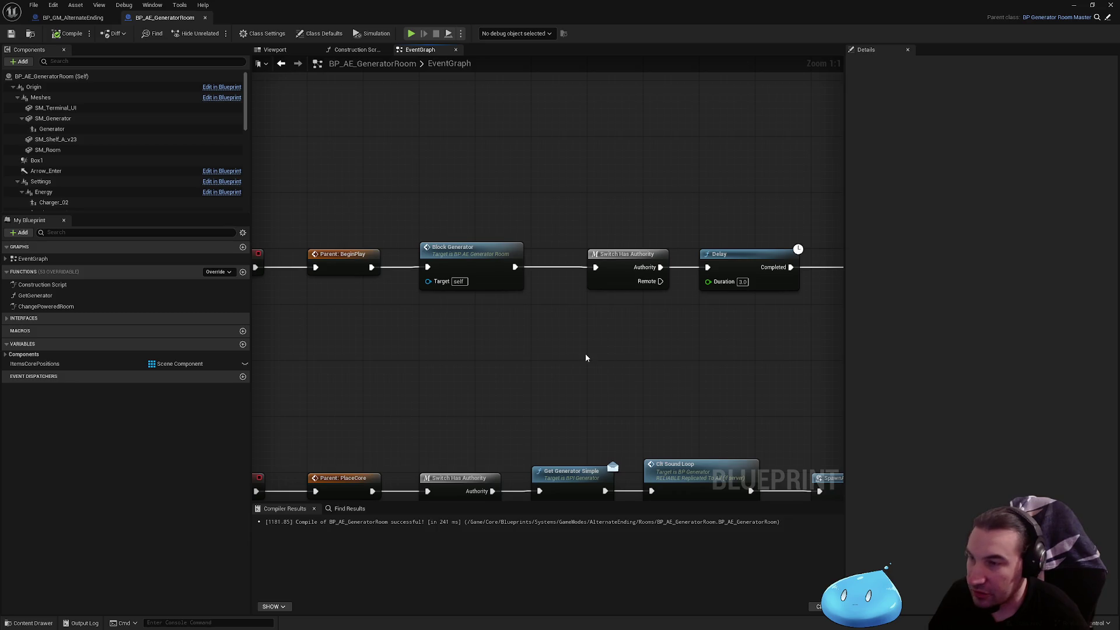
mouse_move(607, 350)
left_mouse_down()
mouse_move(670, 322)
mouse_move(530, 320)
mouse_move(552, 322)
left_mouse_up()
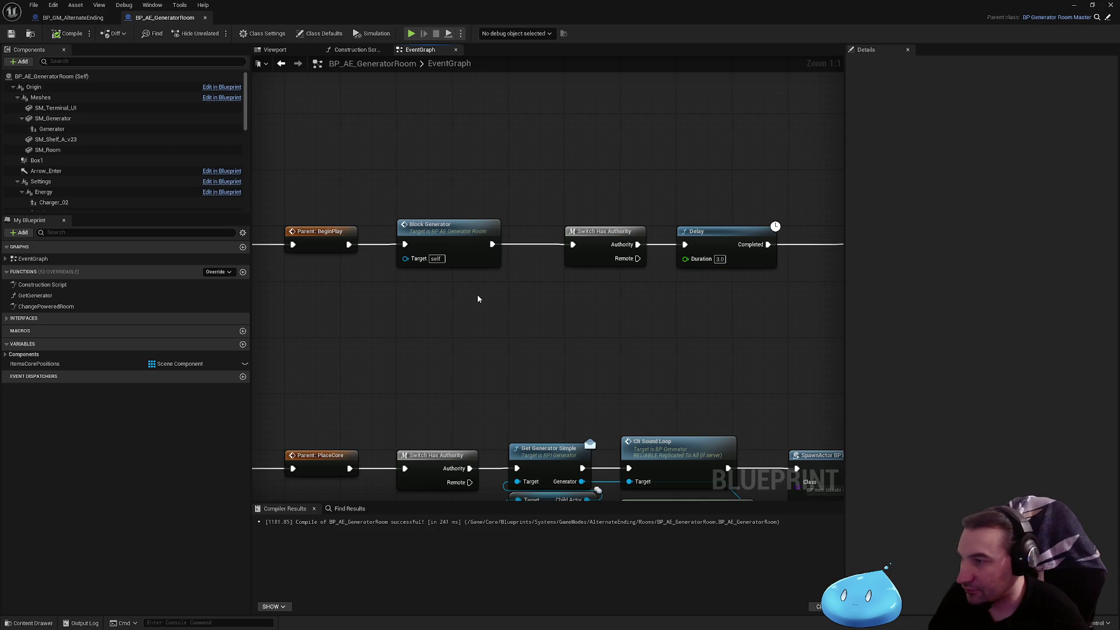
double_click(448, 243)
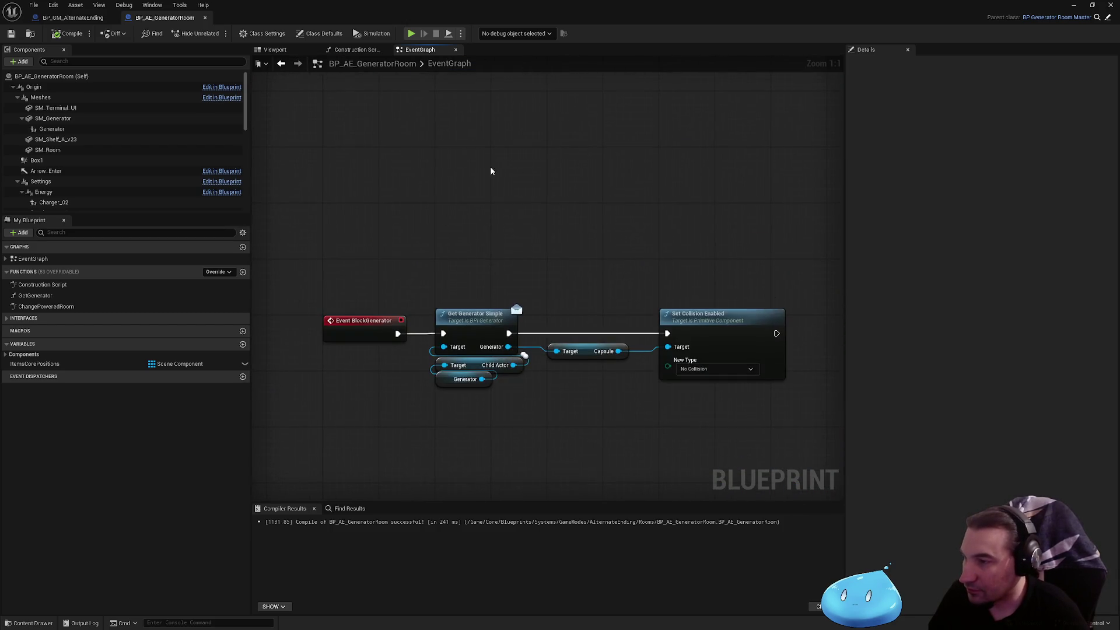
left_click(509, 225)
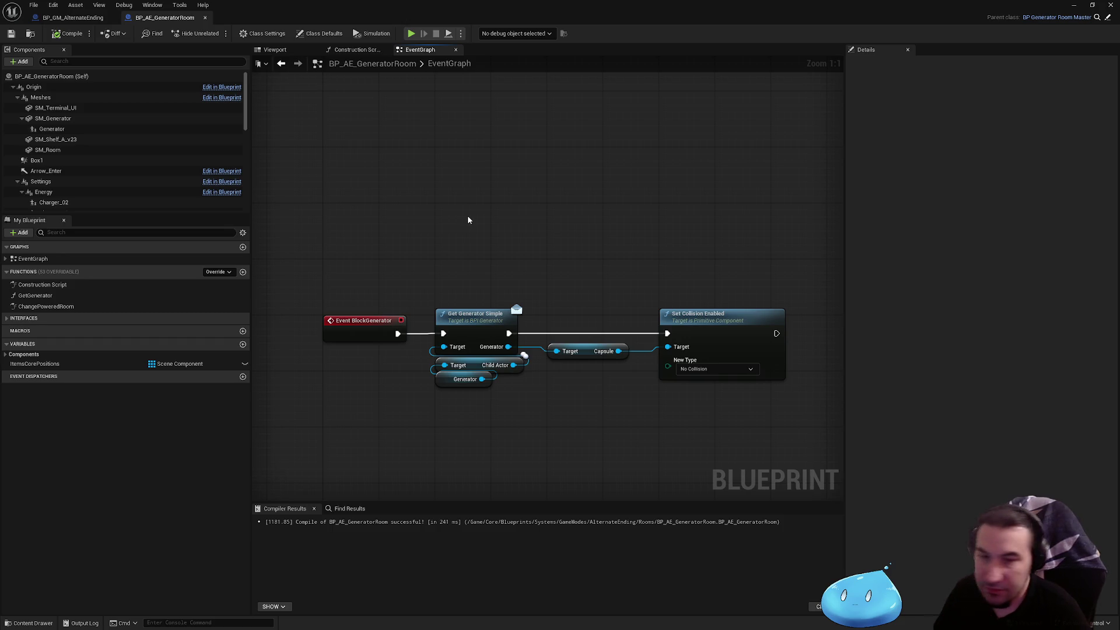
scroll(467, 214, "down", 3)
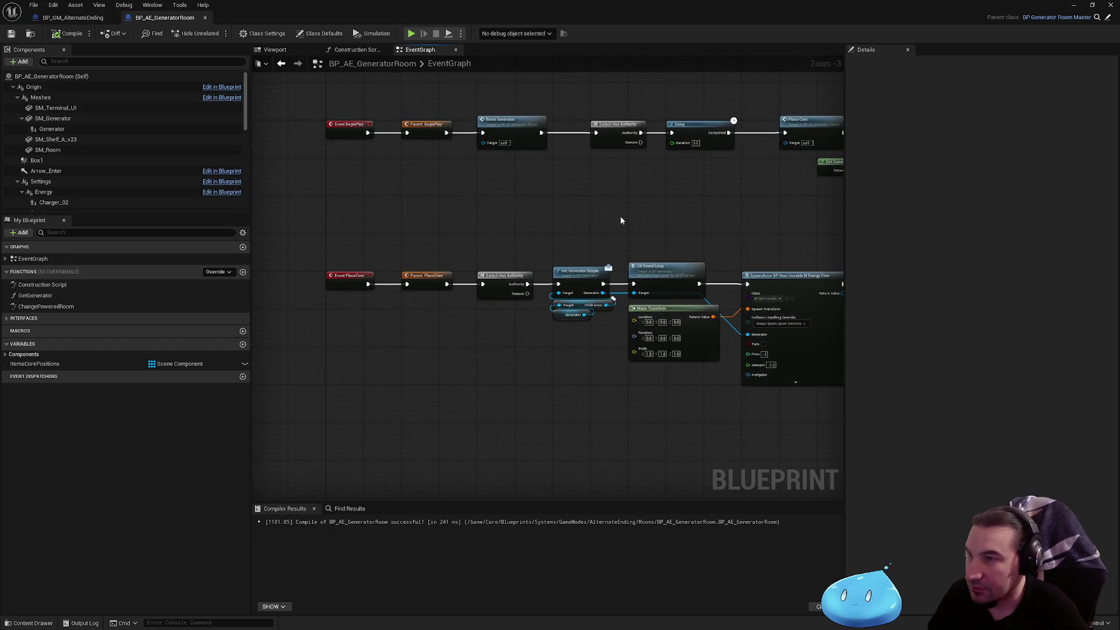
left_click_drag(621, 216, 517, 235)
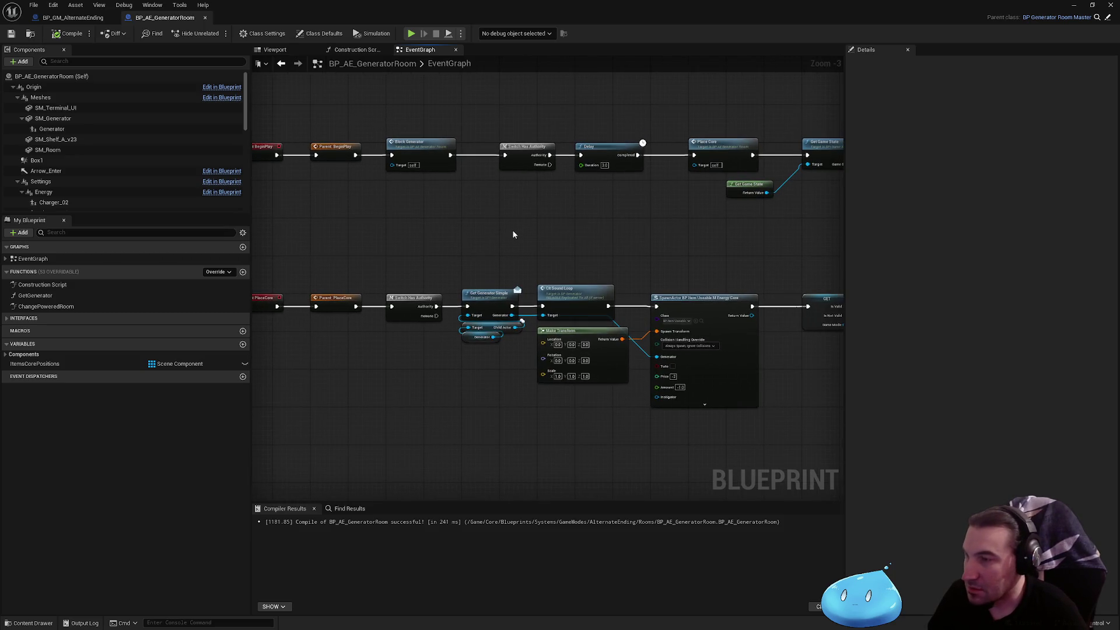
mouse_move(385, 421)
left_mouse_down()
mouse_move(583, 129)
mouse_move(509, 231)
left_mouse_up()
- Add a ReuseableGenerator custom event below the BlockGenerator chain, moving the hit event lower
right_click(582, 298)
type("Custom")
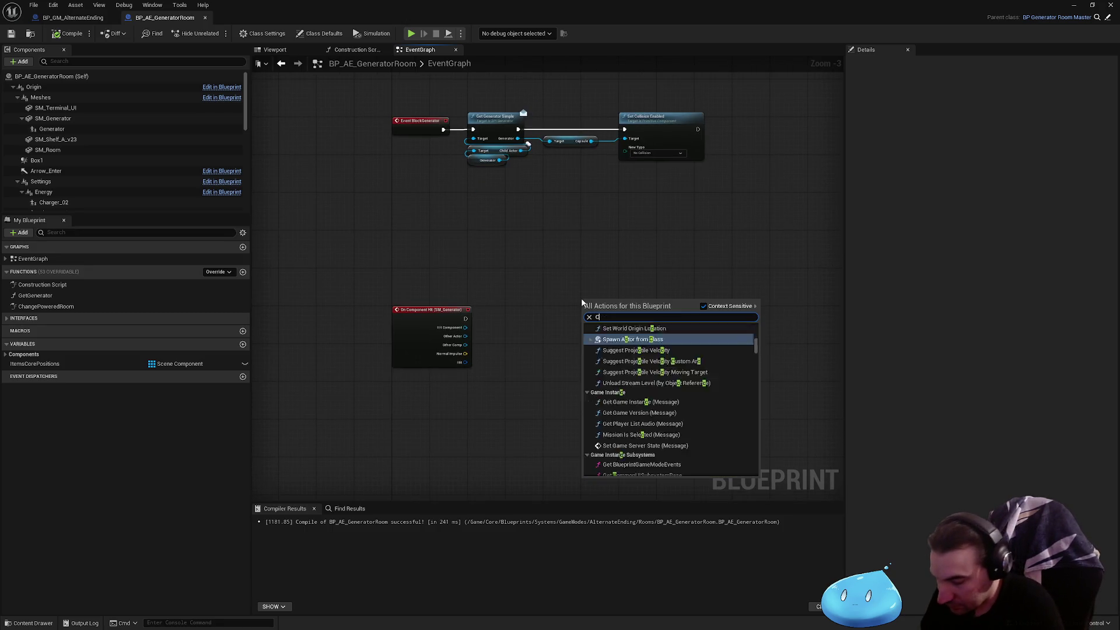
key("Return")
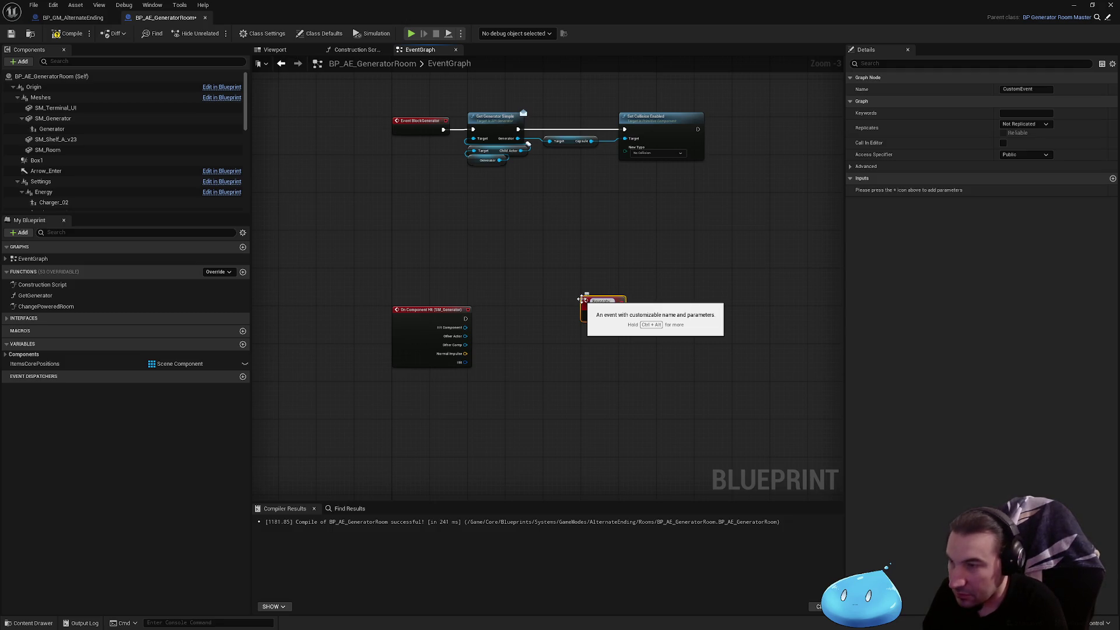
type("Generator")
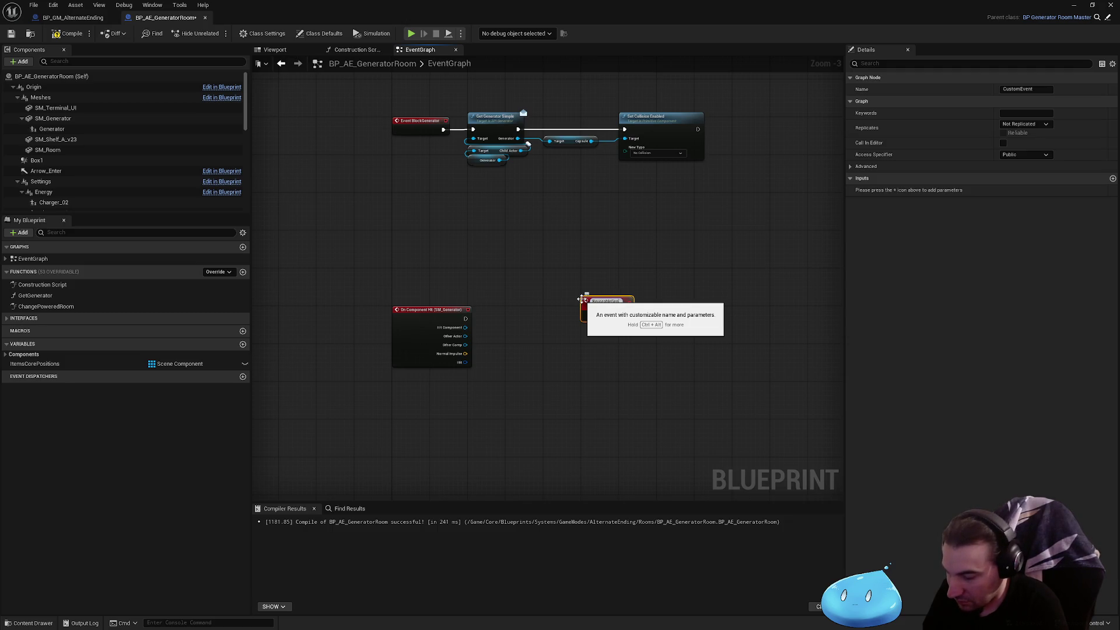
key("Return")
mouse_move(594, 304)
left_mouse_down()
mouse_move(393, 237)
mouse_move(406, 237)
left_mouse_up()
left_click_drag(414, 310, 415, 348)
left_click(492, 225)
- Duplicate the collision chain onto ReuseableGenerator with New Type Collision Enabled (Query and Physics)
left_click_drag(487, 195, 653, 312)
key("ctrl+c")
key("ctrl+v")
scroll(541, 400, "up", 3)
left_click_drag(444, 365, 395, 365)
left_click(610, 326)
left_click(703, 401)
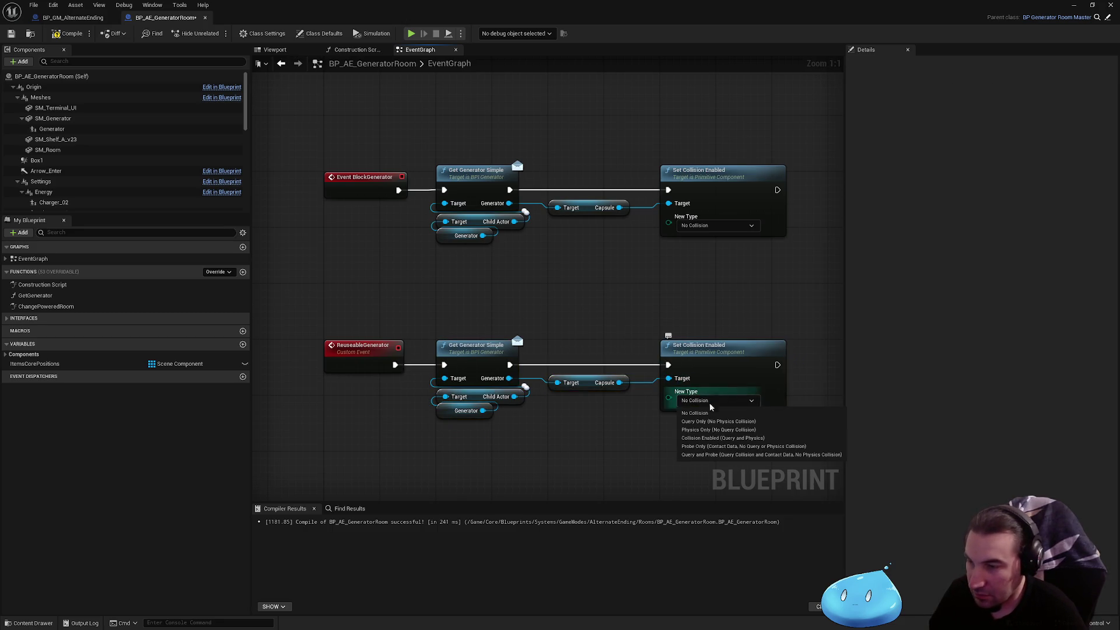
left_click(719, 439)
scroll(595, 276, "down", 1)
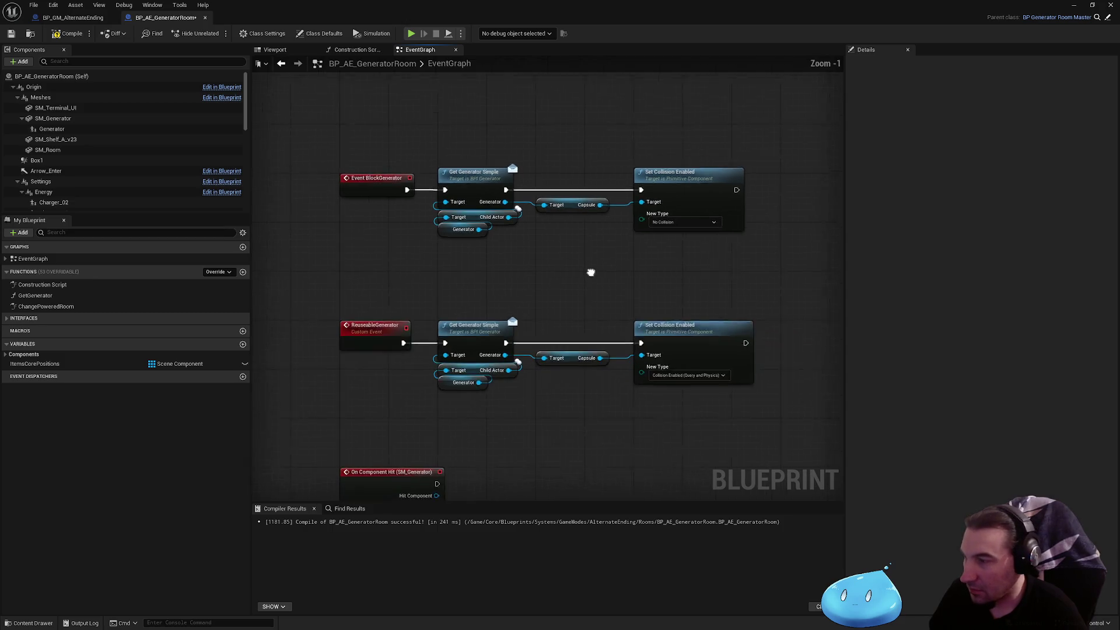
left_click_drag(353, 403, 334, 326)
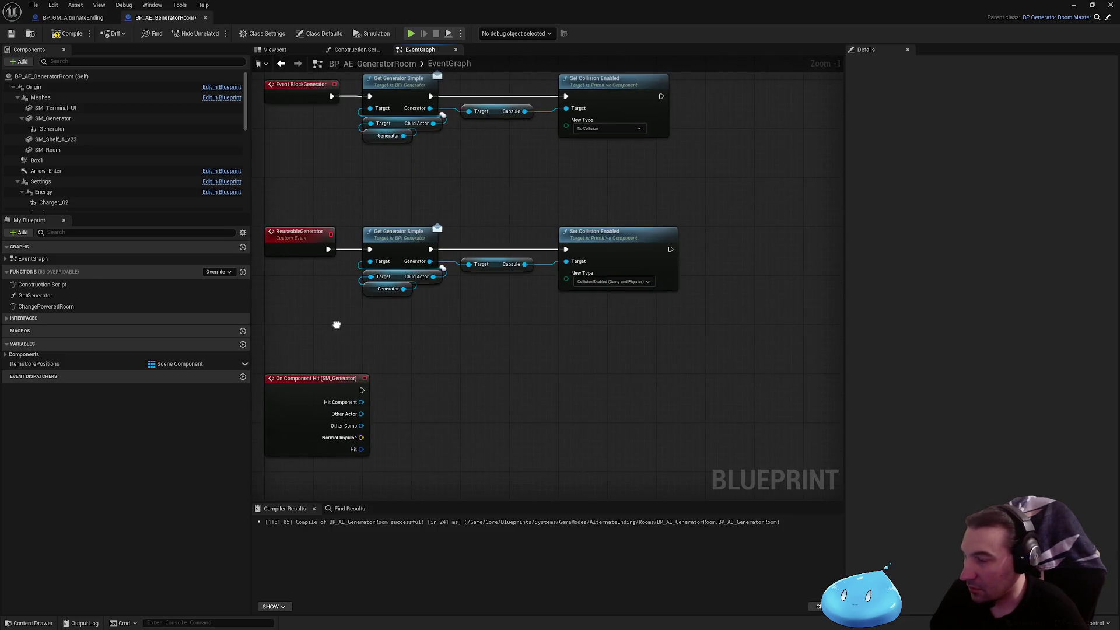
- Create a bDestroyable Boolean variable, then delete it again
right_click(506, 348)
key("Escape")
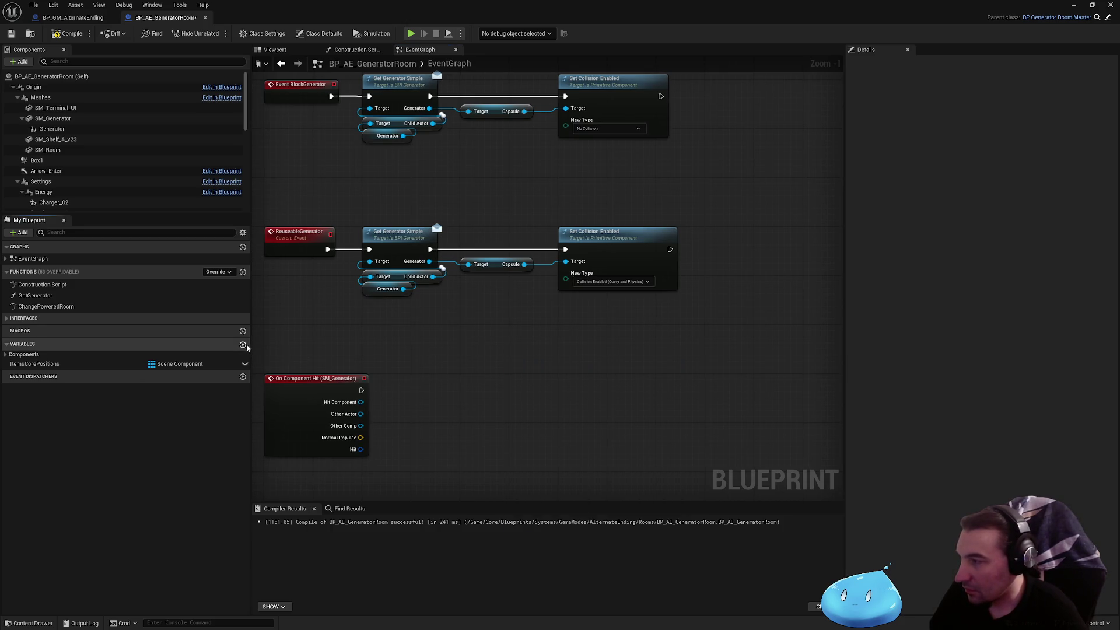
left_click(243, 344)
type("bD")
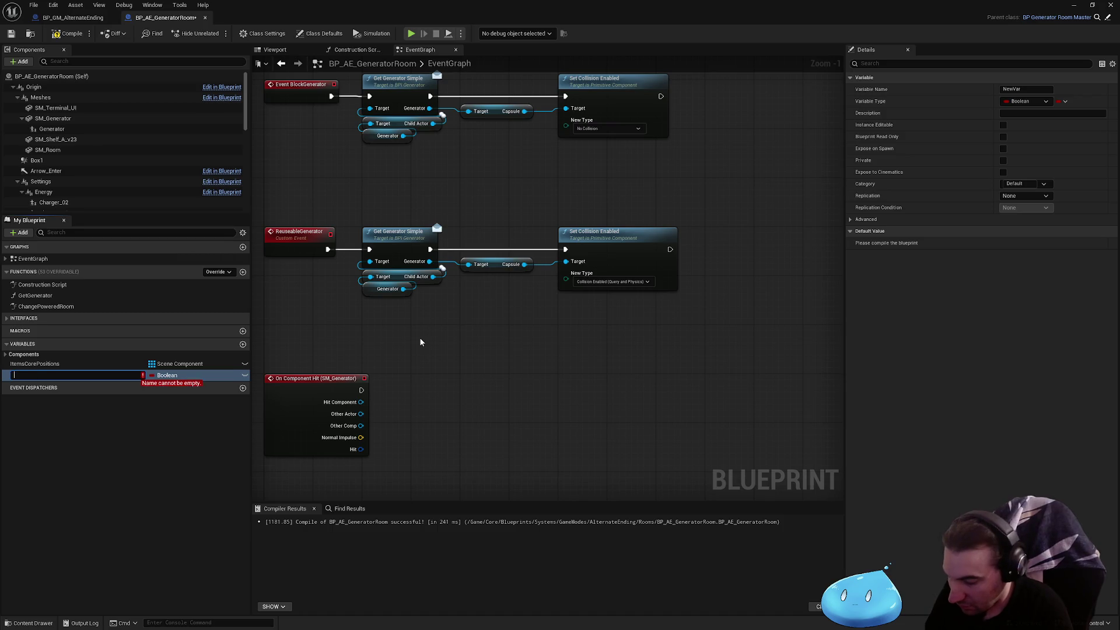
type("estroyable")
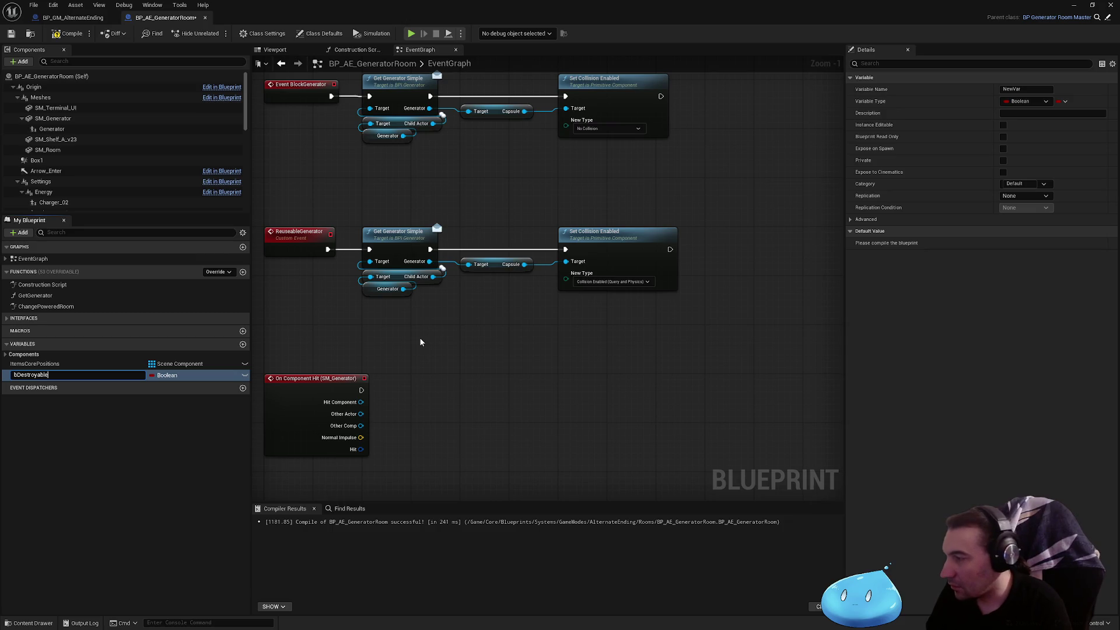
key("Return")
mouse_move(140, 377)
left_mouse_down()
mouse_move(545, 353)
mouse_move(294, 385)
mouse_move(83, 369)
left_mouse_up()
left_click(83, 375)
key("Delete")
- Add a Set Can be Damaged node via a 'canbe' action search
right_click(582, 366)
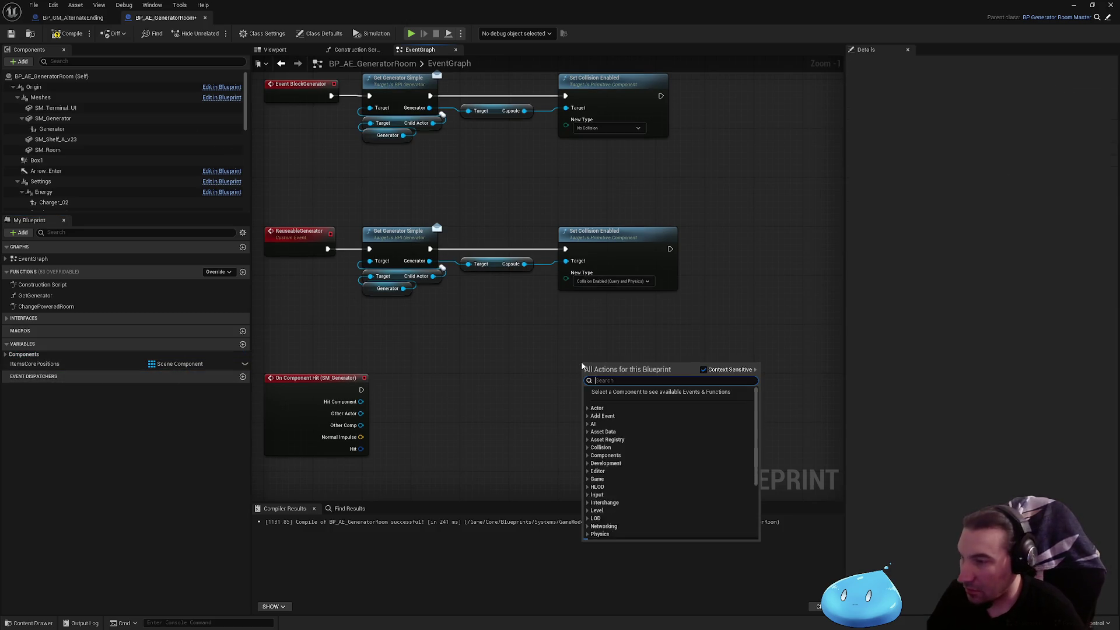
type("canbe")
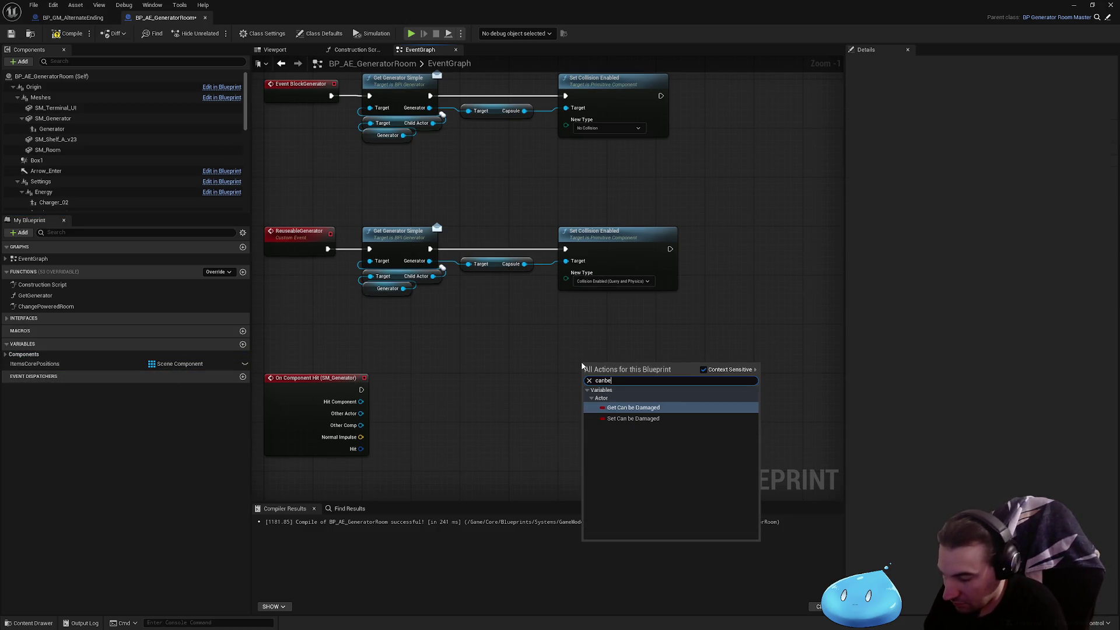
key("Down")
key("Return")
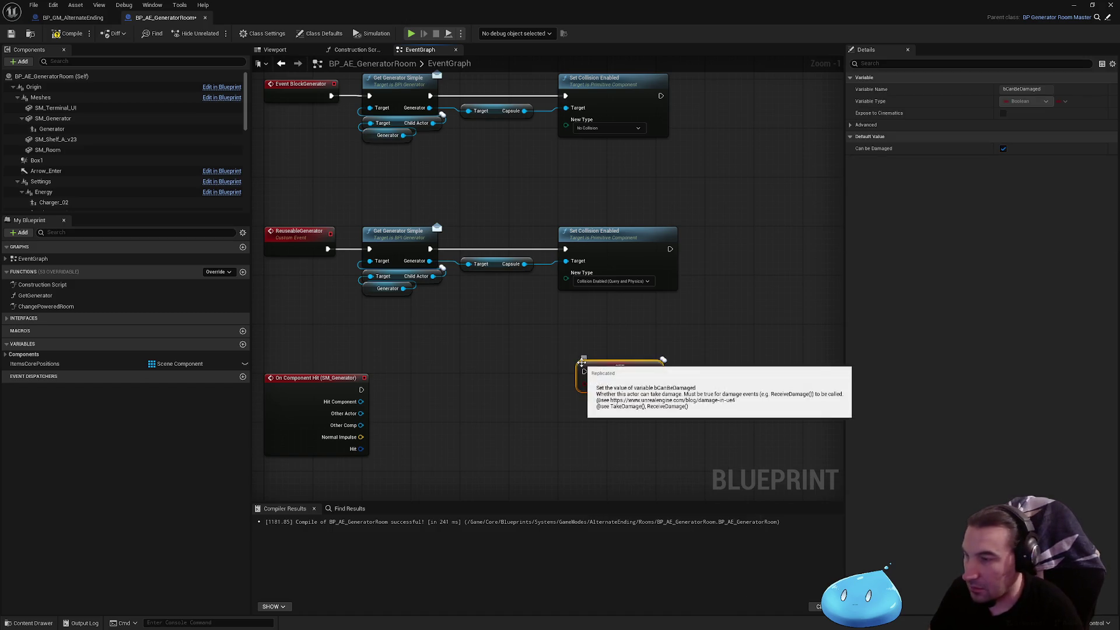
- Add a Get Can be Damaged getter node via a 'can be d' search
right_click(446, 392)
type("can be d")
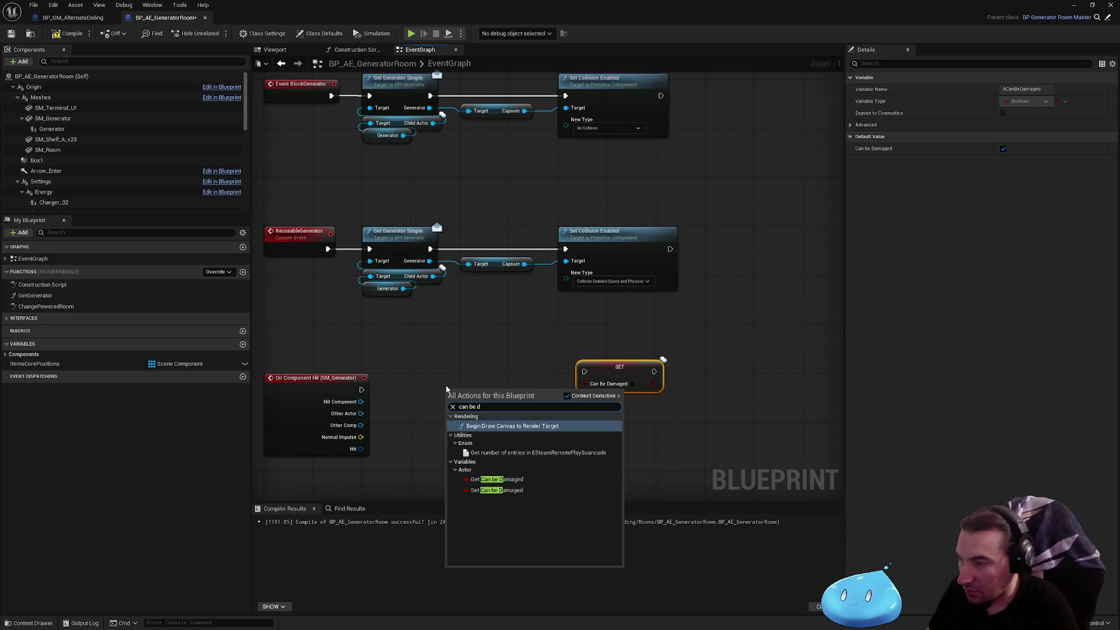
key("Down")
key("Down")
key("Down")
key("Up")
key("Return")
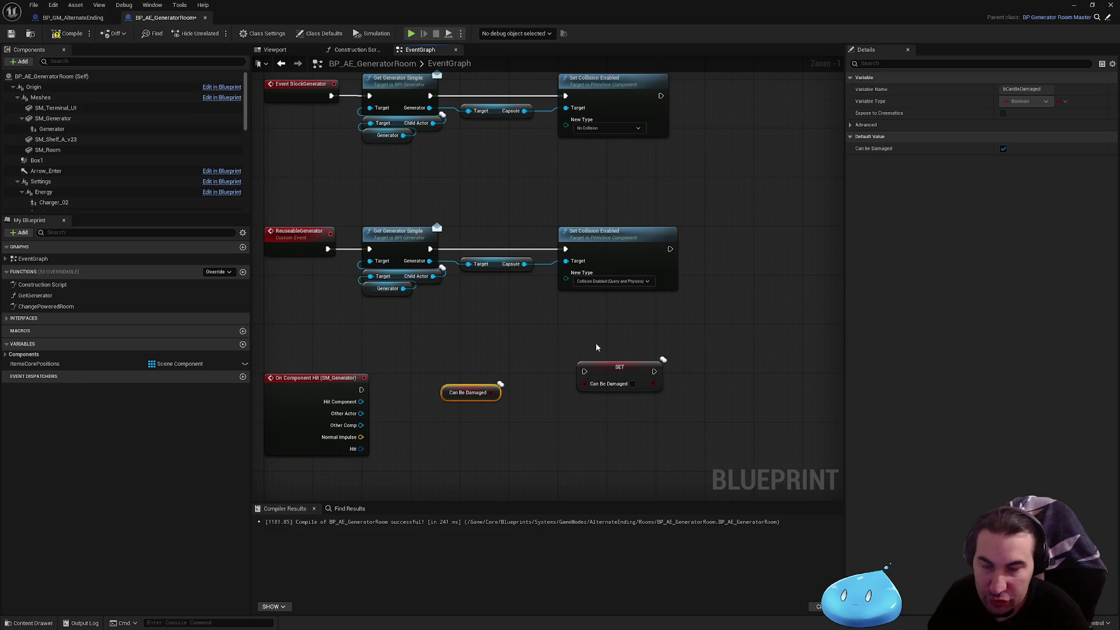
left_click(700, 340)
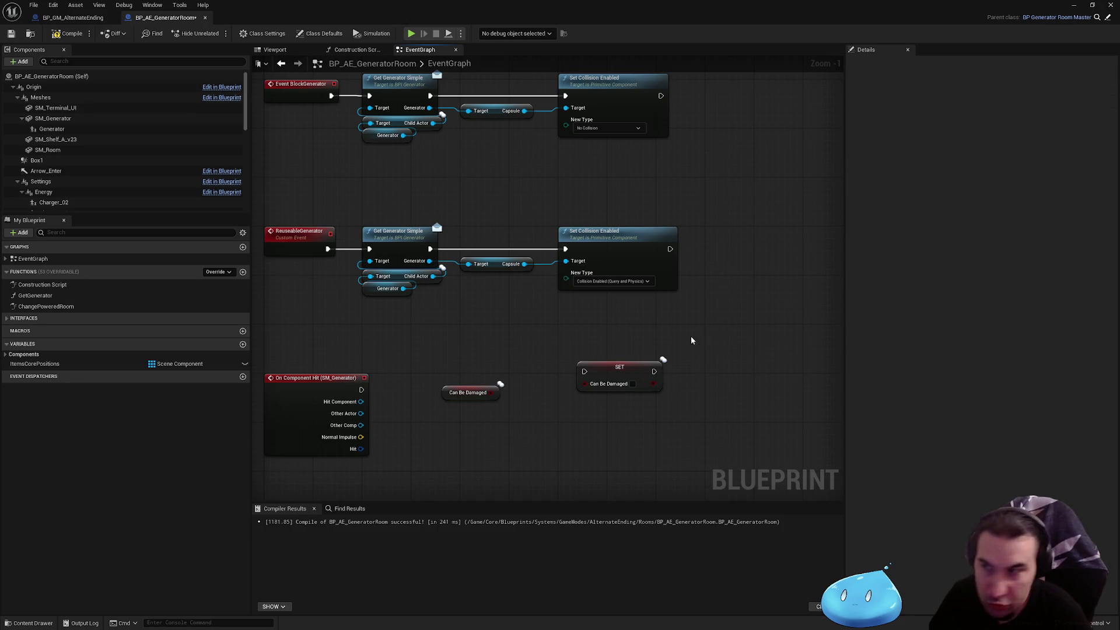
- Frame the new nodes and move the Can Be Damaged getter beside the hit event
scroll(593, 313, "up", 1)
left_click_drag(593, 313, 610, 278)
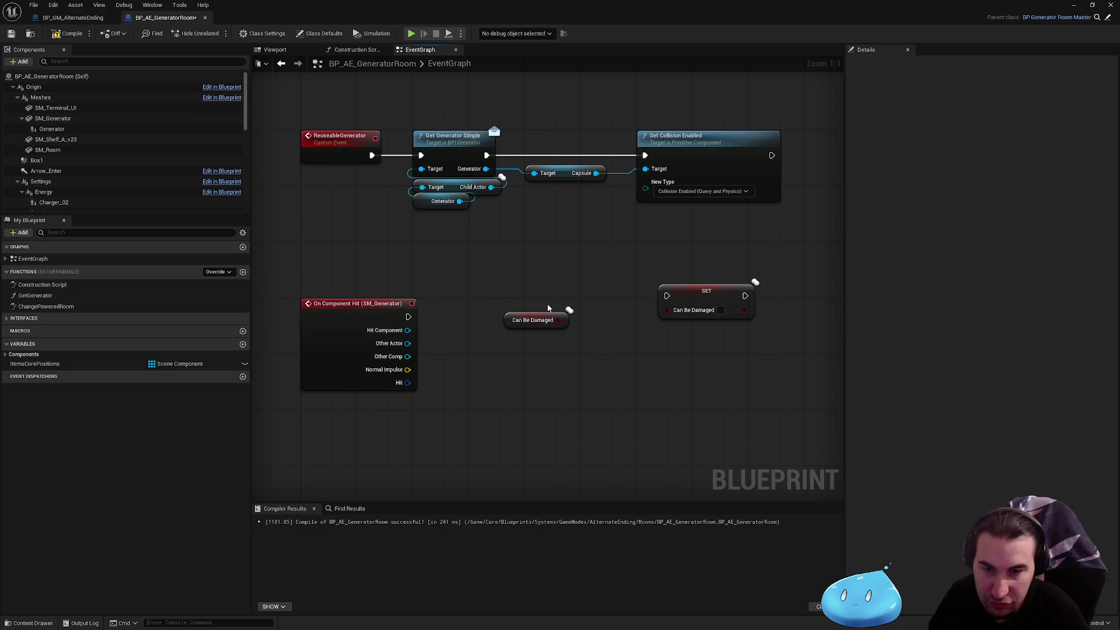
mouse_move(695, 297)
left_mouse_down()
mouse_move(723, 329)
mouse_move(710, 325)
mouse_move(746, 282)
left_mouse_up()
left_click(637, 352)
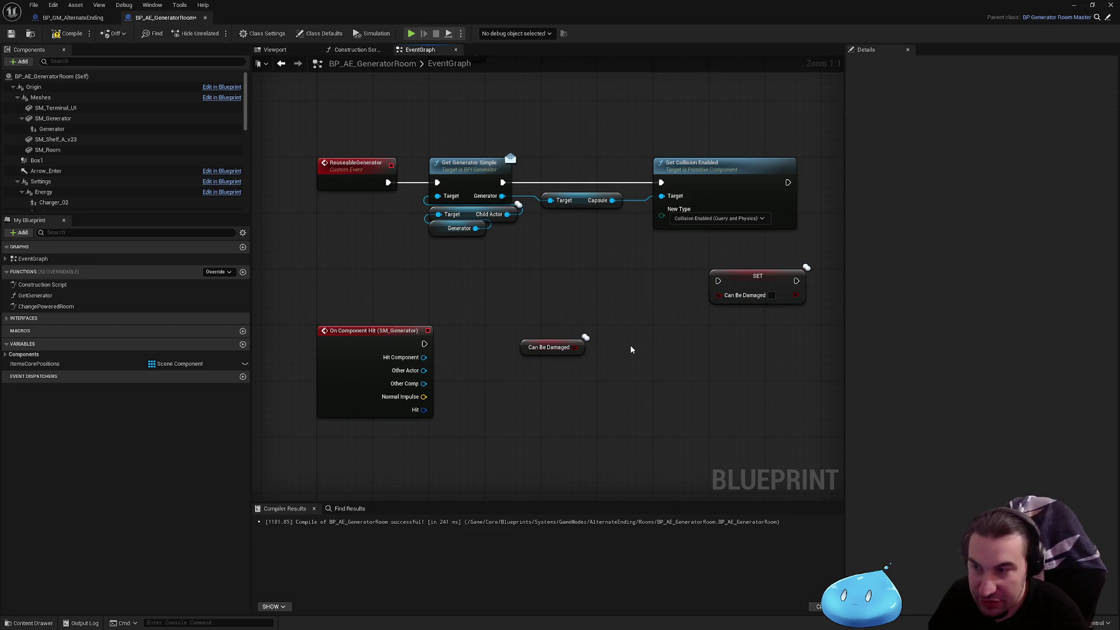
left_click(533, 350)
left_click_drag(532, 350, 497, 360)
left_click(542, 328)
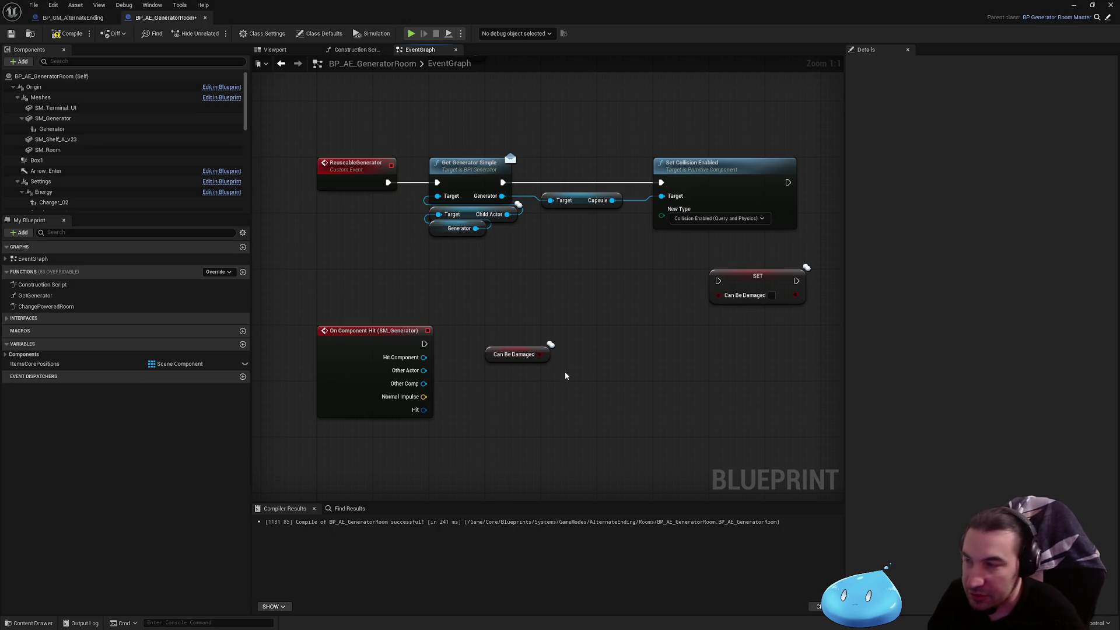
- Add a Branch on Can Be Damaged after On Component Hit, its True pin driving SET Can Be Damaged
mouse_move(539, 355)
left_mouse_down()
mouse_move(582, 361)
mouse_move(506, 305)
mouse_move(519, 340)
mouse_move(424, 344)
left_mouse_up()
type("br")
key("Return")
left_click(617, 321)
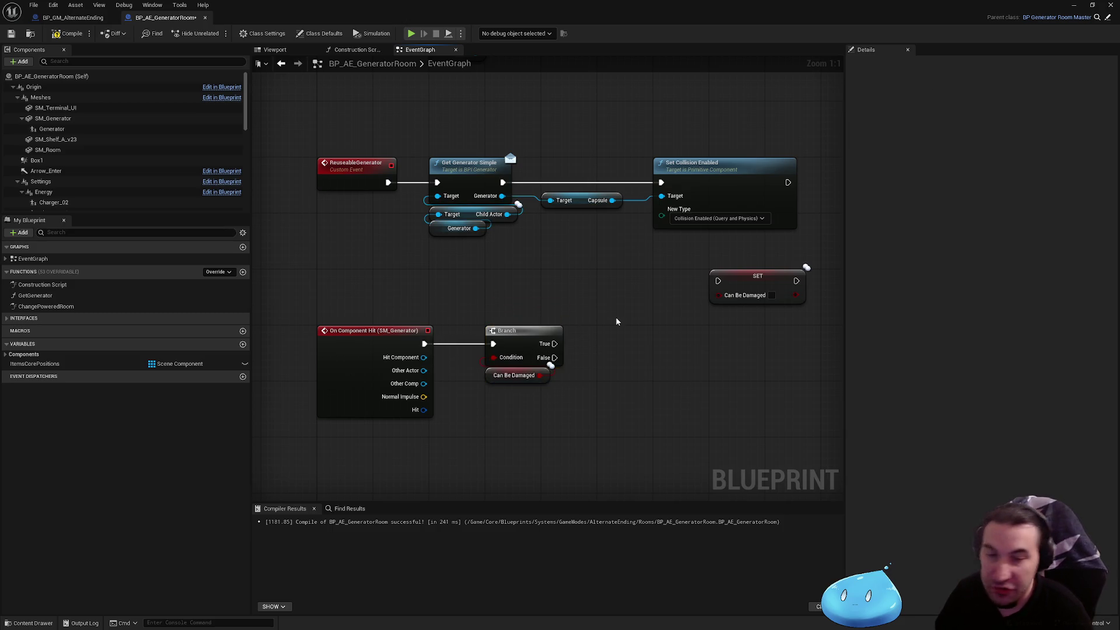
left_click_drag(587, 311, 537, 325)
mouse_move(693, 298)
left_mouse_down()
mouse_move(603, 365)
mouse_move(582, 359)
left_mouse_up()
left_click(553, 336)
left_click_drag(506, 356, 556, 357)
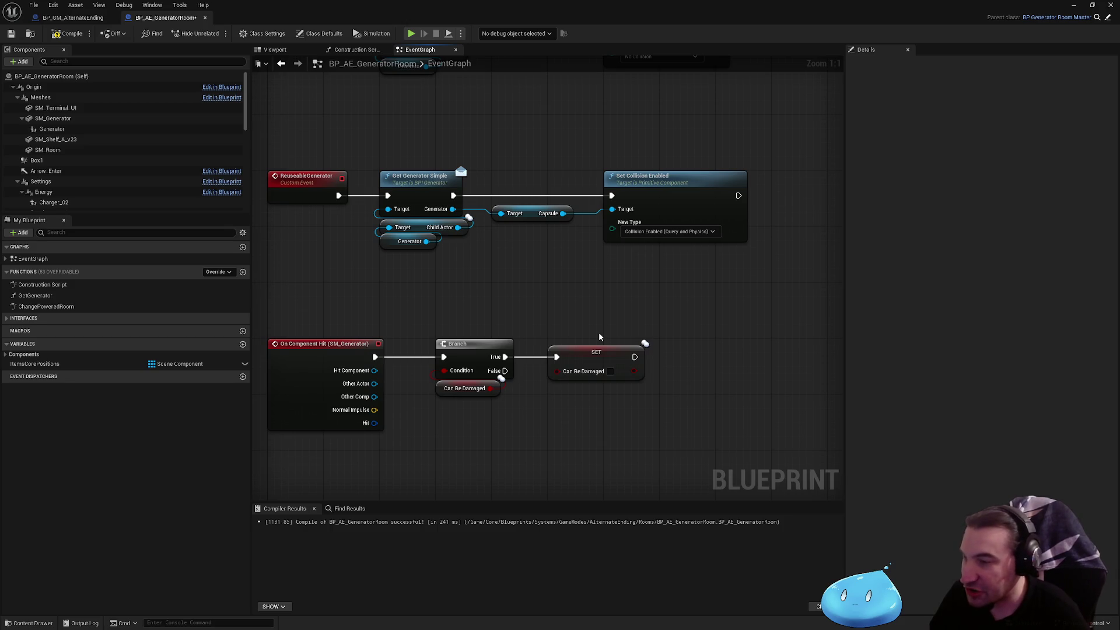
- Chain SET Can Be Damaged (ticked true) after ReuseableGenerator's Set Collision Enabled, then save
left_click(596, 353)
key("Delete")
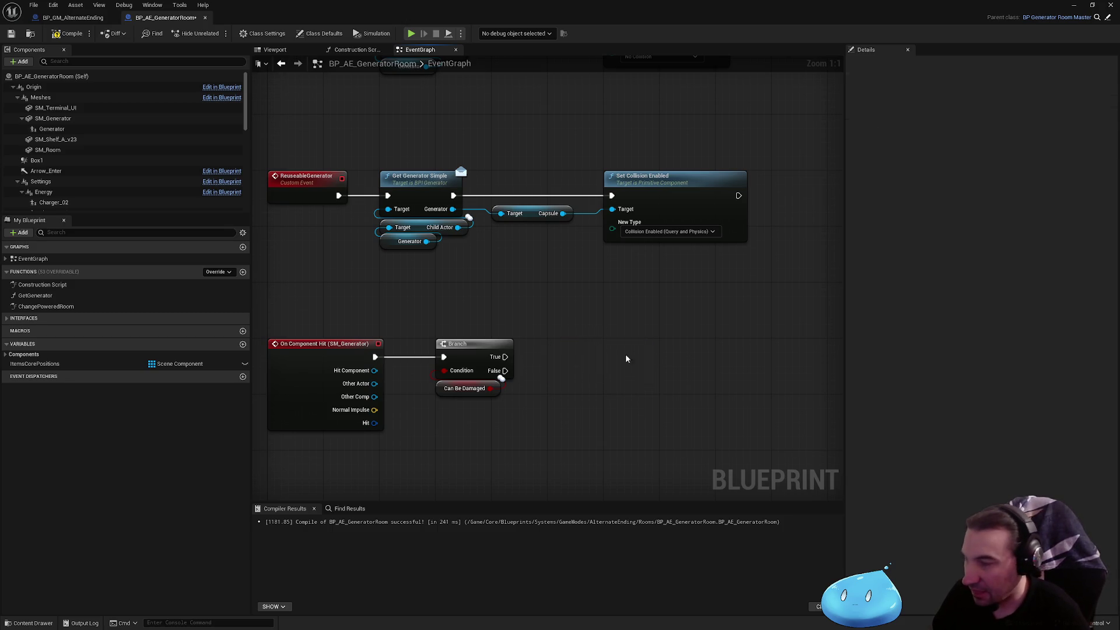
key("ctrl+z")
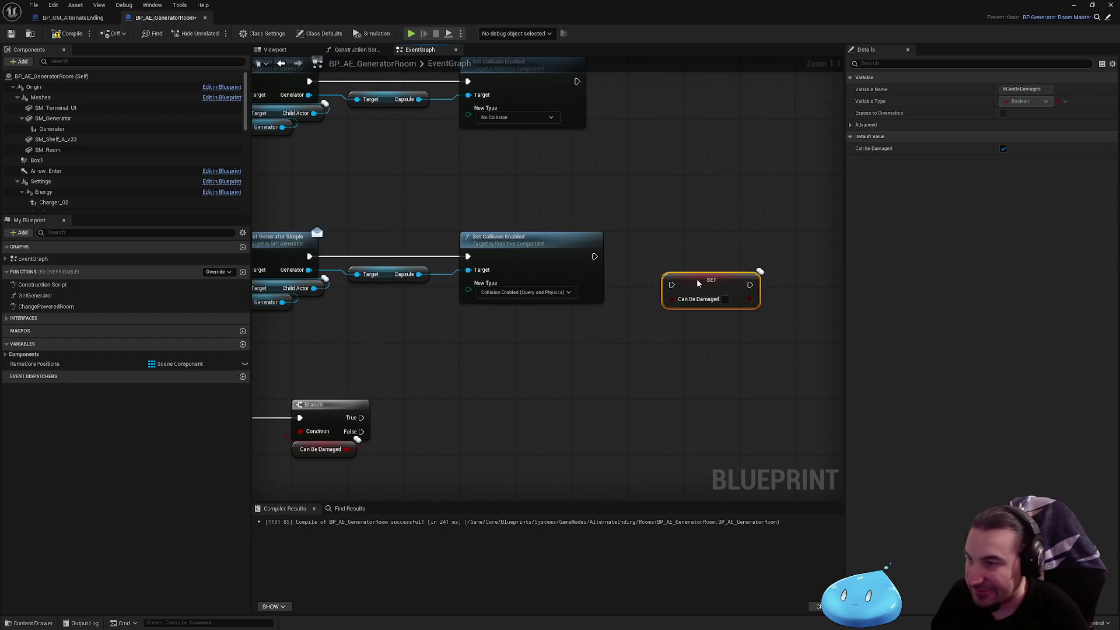
left_click_drag(636, 257, 594, 256)
left_click(690, 271)
left_click(14, 37)
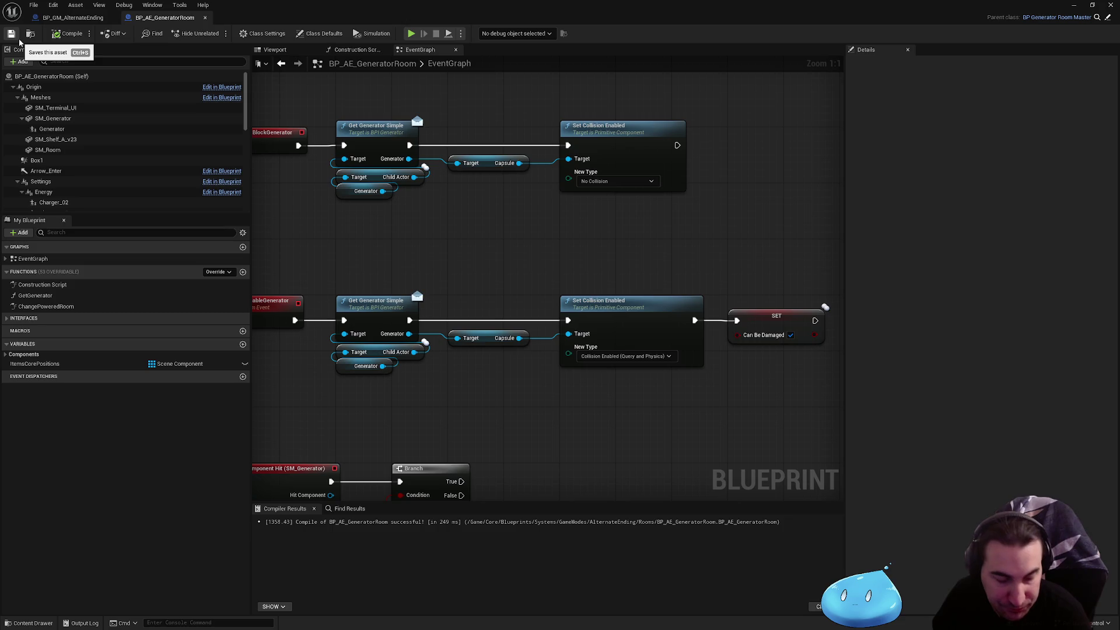
mouse_move(548, 99)
left_mouse_down()
mouse_move(528, 224)
mouse_move(495, 173)
mouse_move(504, 140)
left_mouse_up()
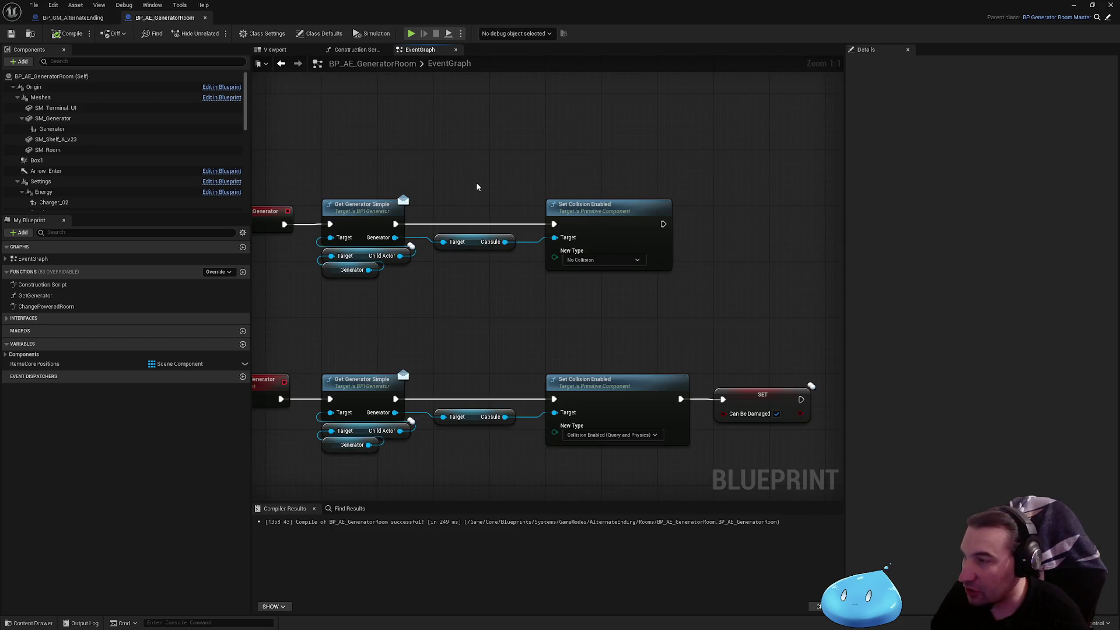
left_click_drag(431, 304, 513, 273)
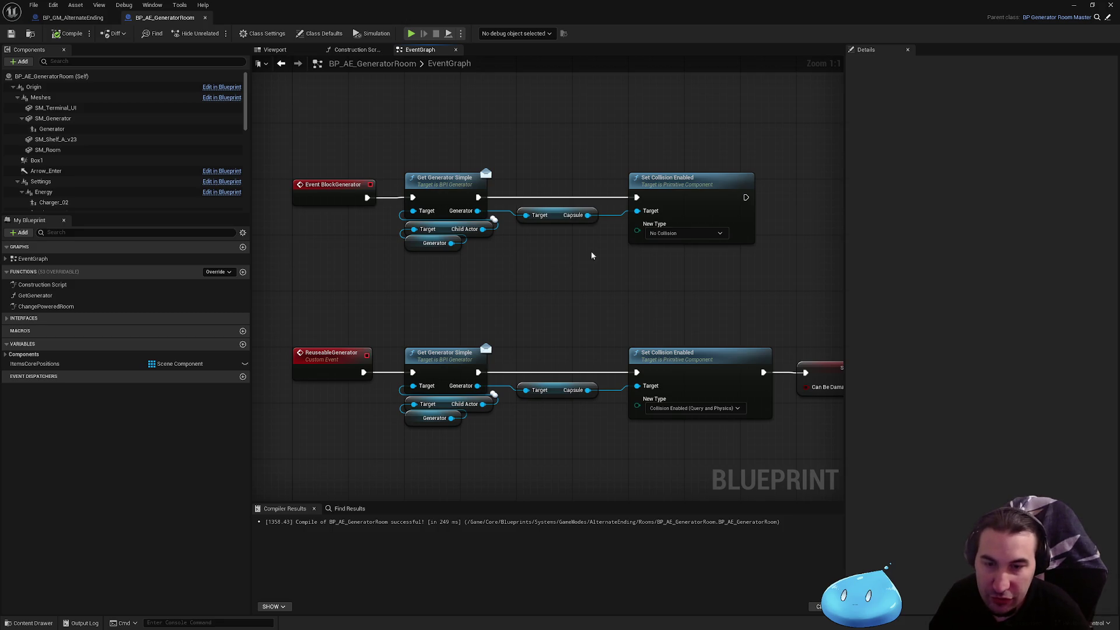
scroll(661, 171, "down", 1)
left_click_drag(661, 170, 641, 291)
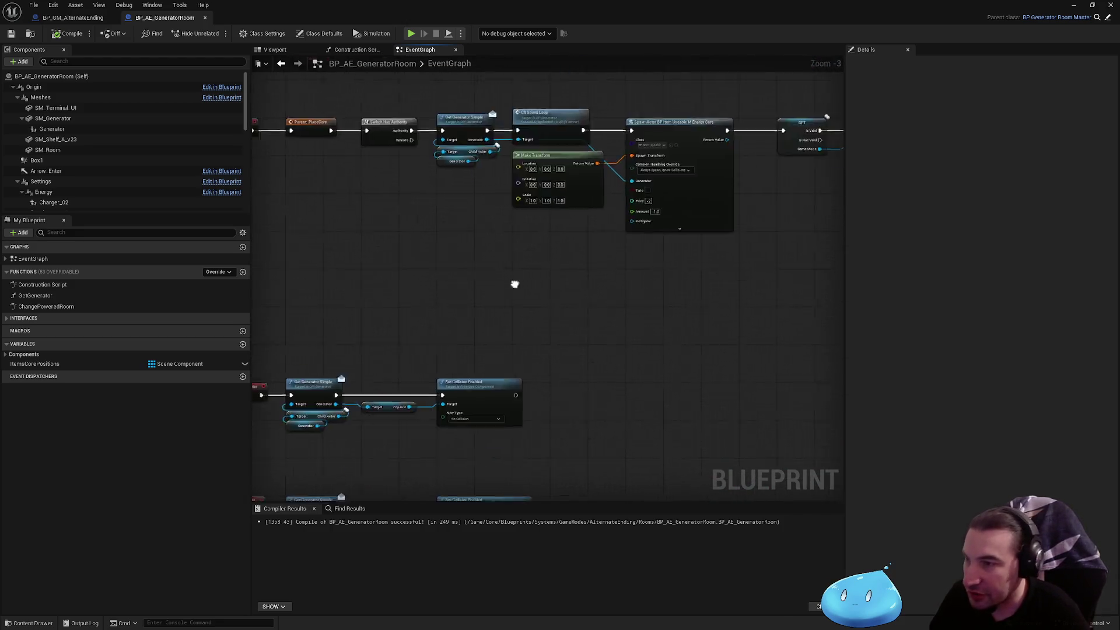
scroll(515, 283, "down", 3)
scroll(477, 295, "up", 3)
scroll(350, 262, "down", 2)
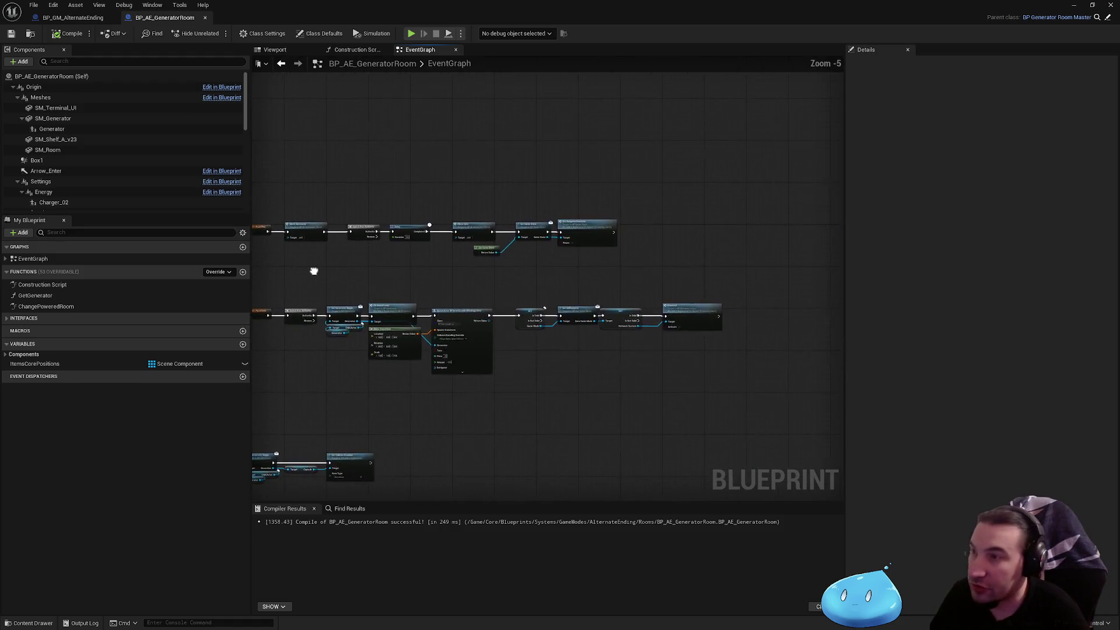
scroll(586, 242, "up", 4)
left_click_drag(585, 242, 492, 243)
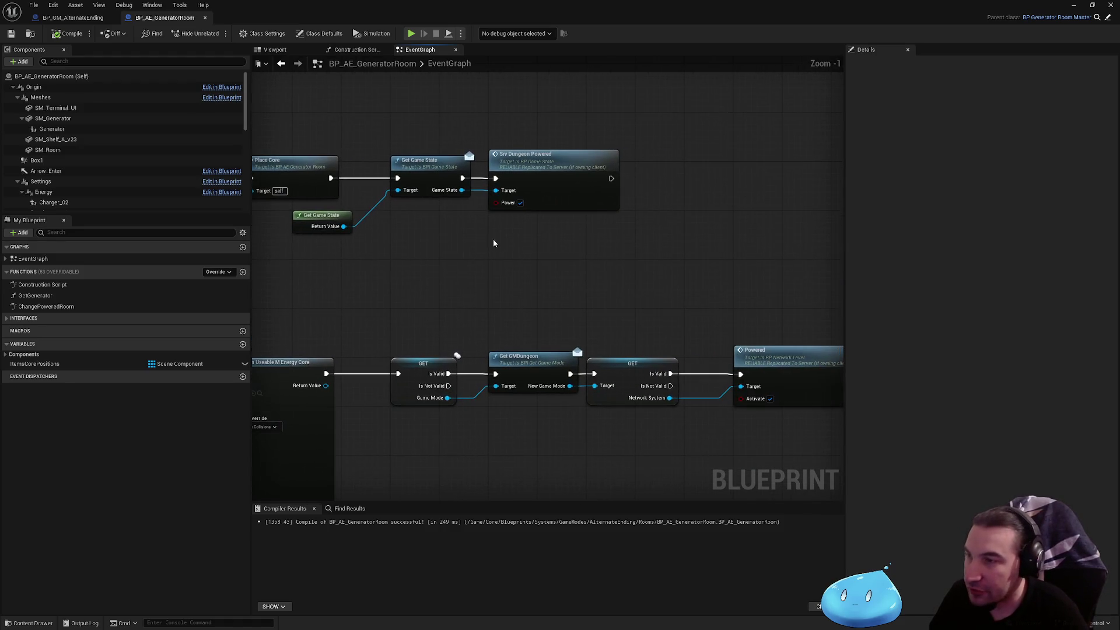
mouse_move(592, 292)
left_mouse_down()
mouse_move(415, 290)
mouse_move(706, 260)
mouse_move(790, 235)
mouse_move(662, 213)
mouse_move(463, 250)
mouse_move(323, 242)
left_mouse_up()
scroll(777, 226, "down", 3)
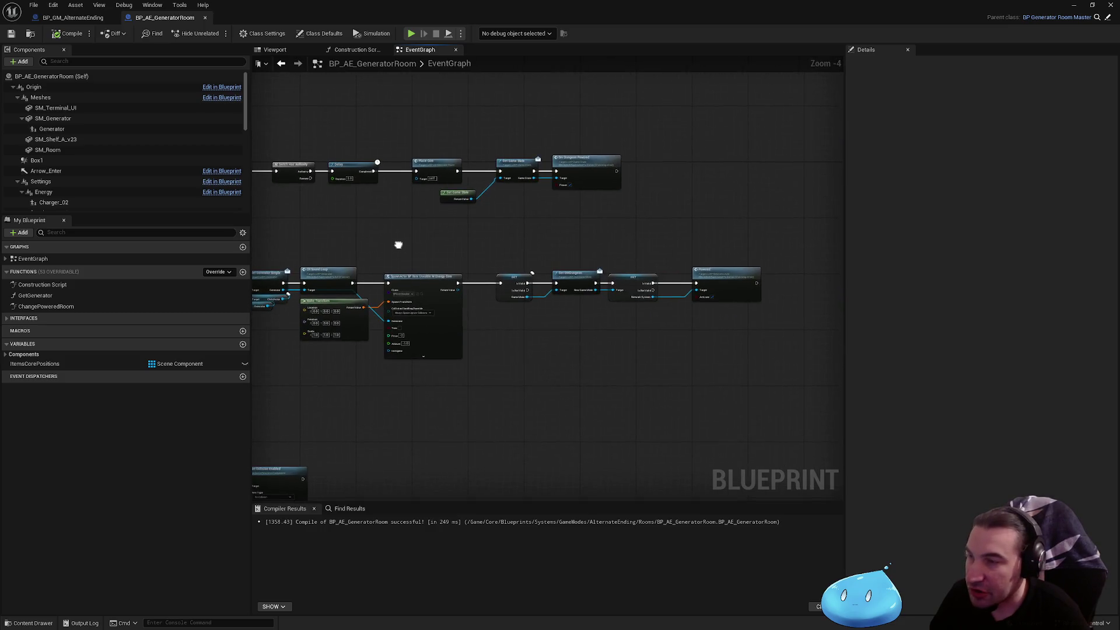
scroll(686, 263, "up", 2)
mouse_move(686, 263)
left_mouse_down()
mouse_move(605, 238)
mouse_move(545, 247)
mouse_move(713, 261)
mouse_move(570, 249)
left_mouse_up()
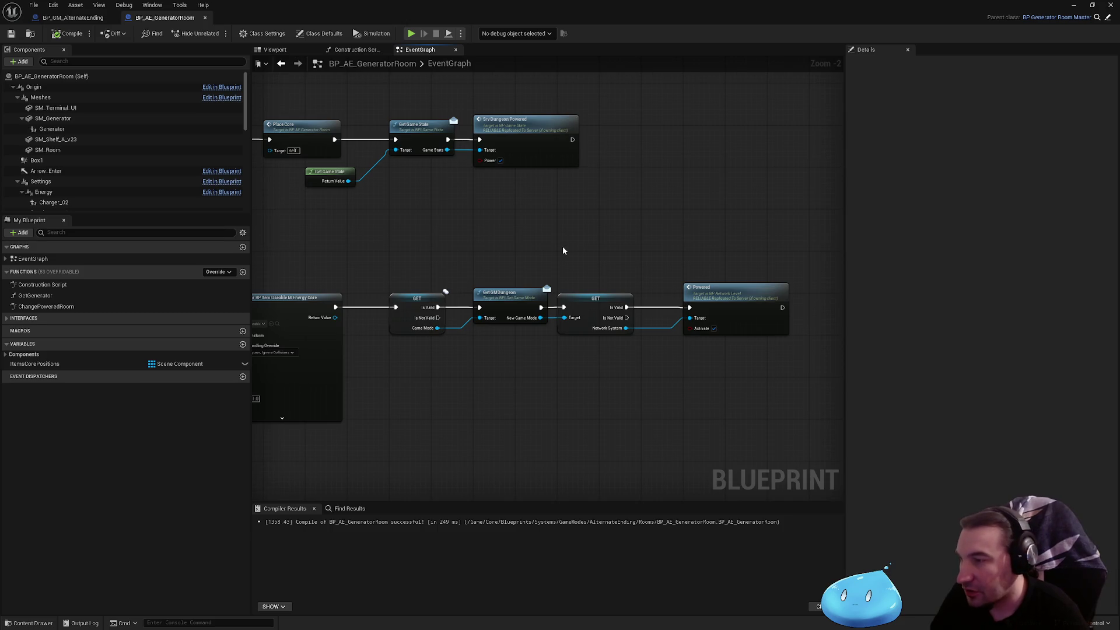
mouse_move(547, 250)
left_mouse_down()
mouse_move(623, 252)
mouse_move(485, 260)
left_mouse_up()
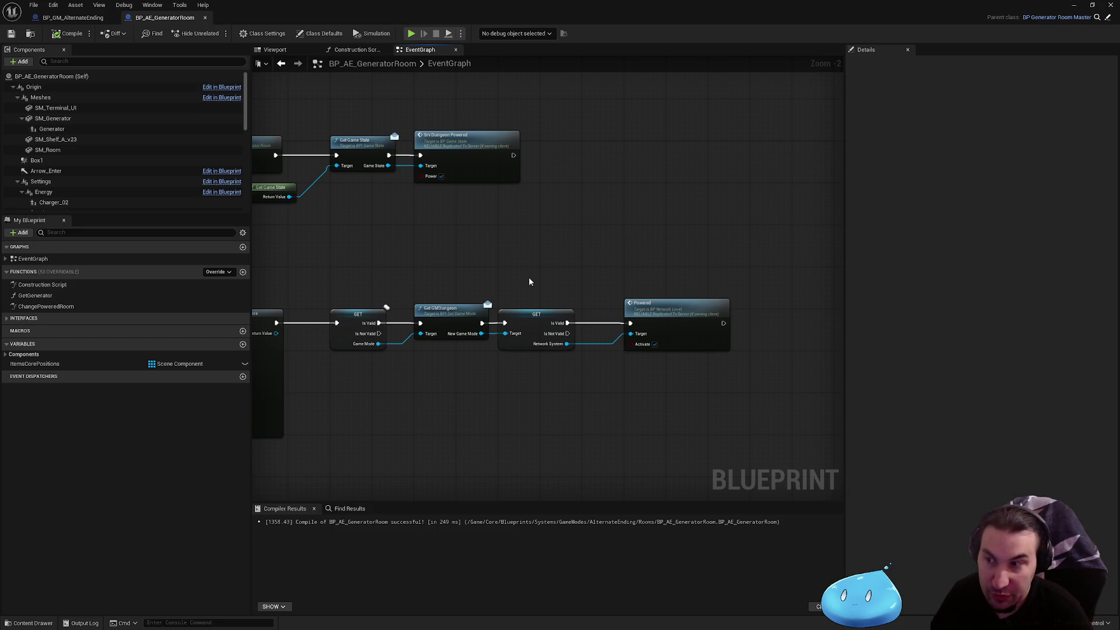
scroll(529, 282, "up", 1)
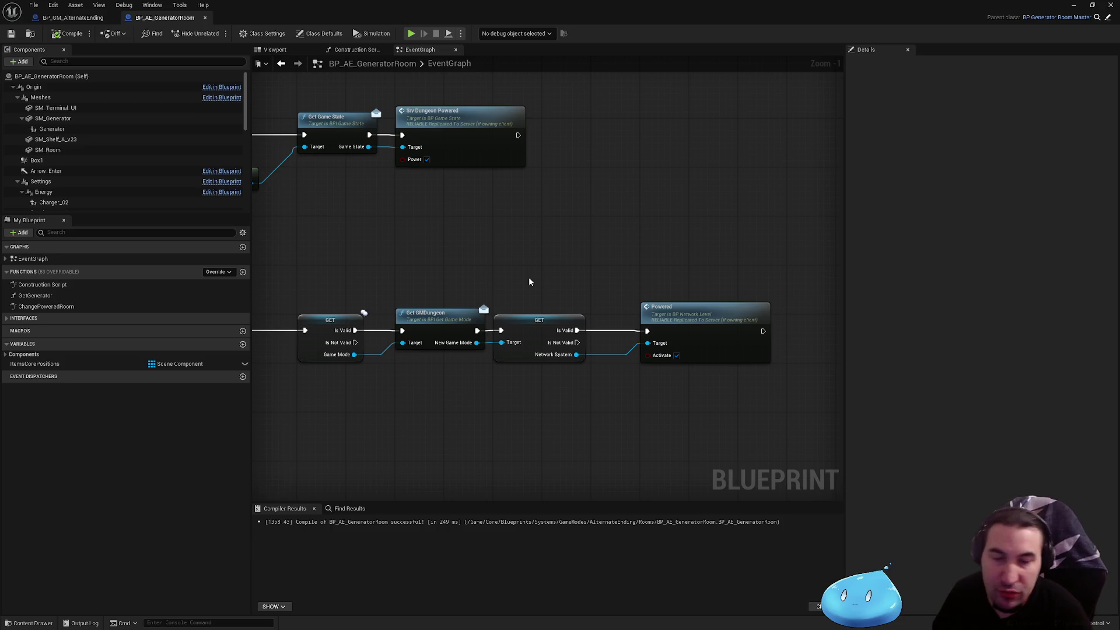
left_click_drag(561, 266, 693, 329)
left_click(633, 233)
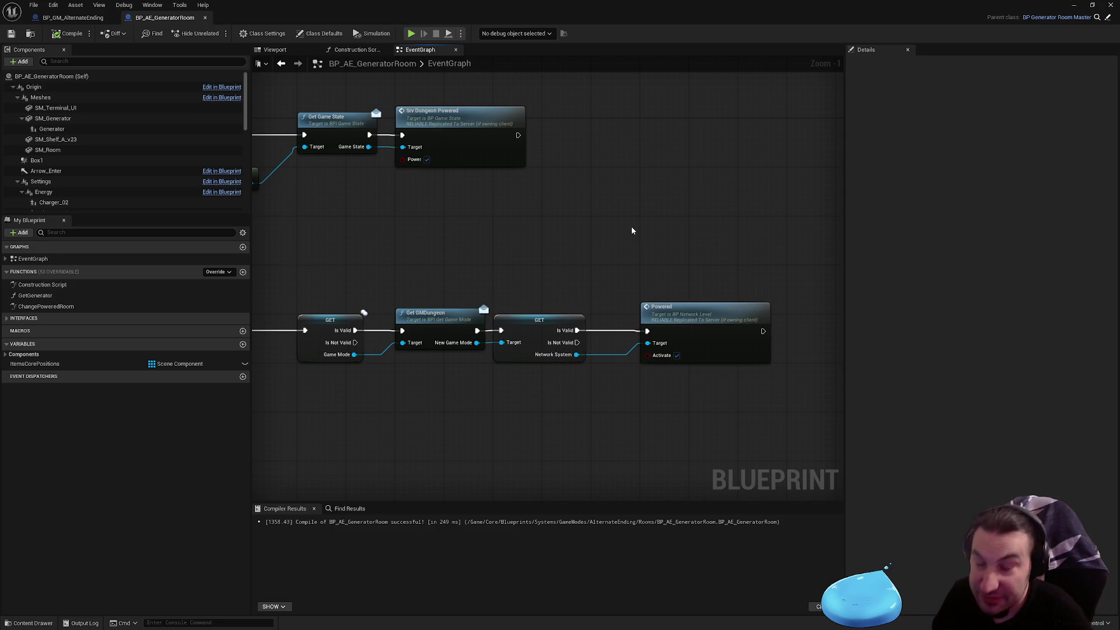
left_click_drag(642, 238, 601, 242)
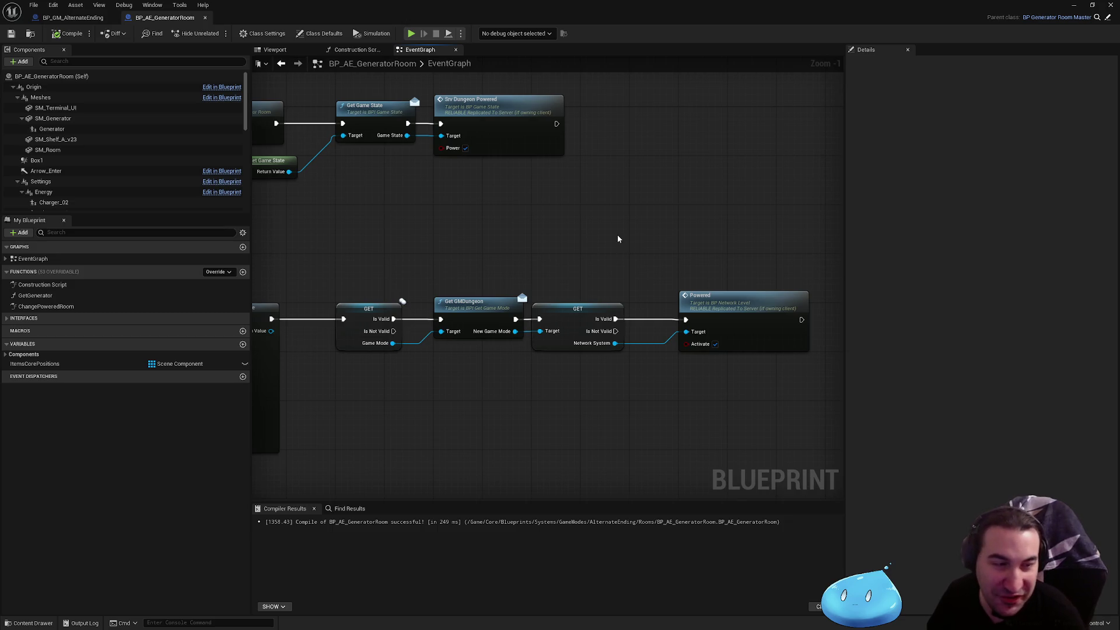
mouse_move(561, 255)
left_mouse_down()
mouse_move(517, 265)
mouse_move(543, 290)
mouse_move(735, 269)
left_mouse_up()
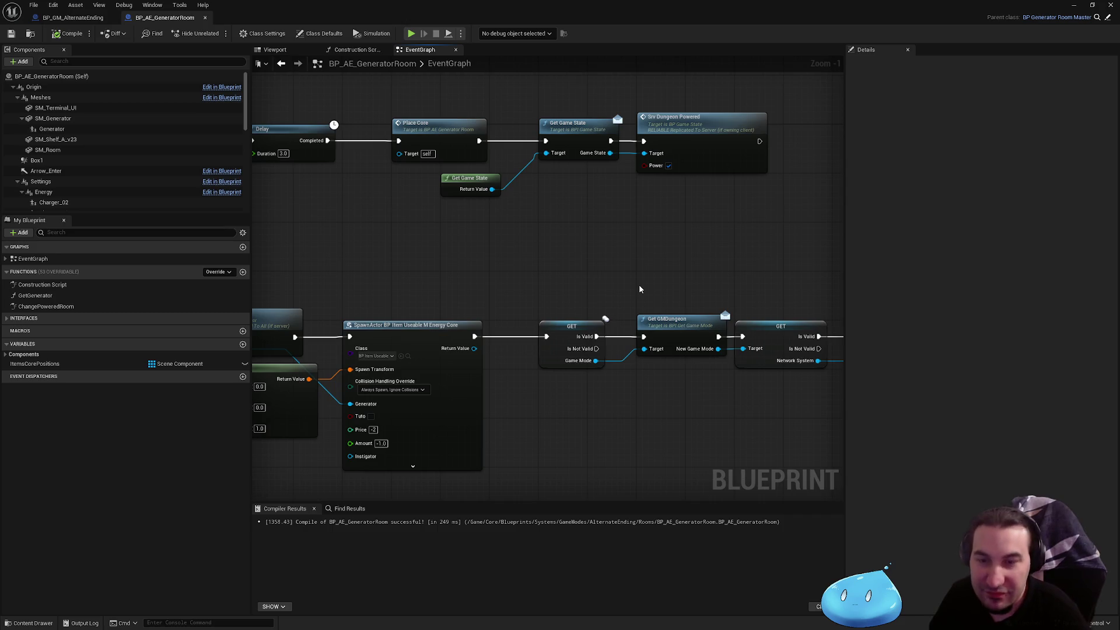
mouse_move(639, 289)
left_mouse_down()
mouse_move(643, 280)
mouse_move(667, 307)
left_mouse_up()
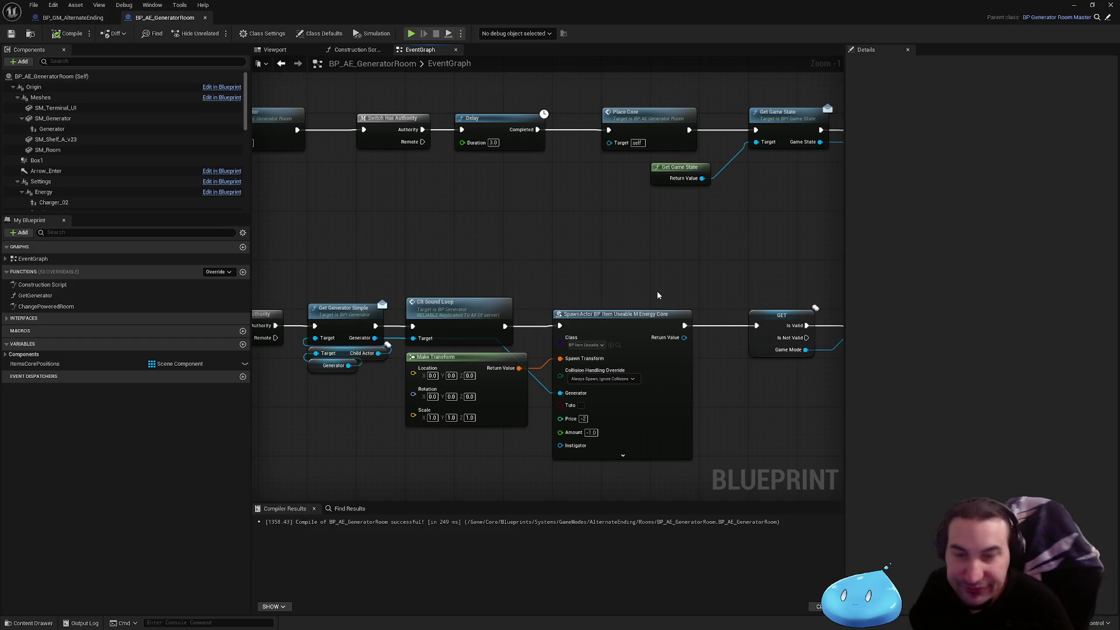
mouse_move(663, 283)
left_mouse_down()
mouse_move(574, 265)
mouse_move(512, 274)
mouse_move(598, 239)
left_mouse_up()
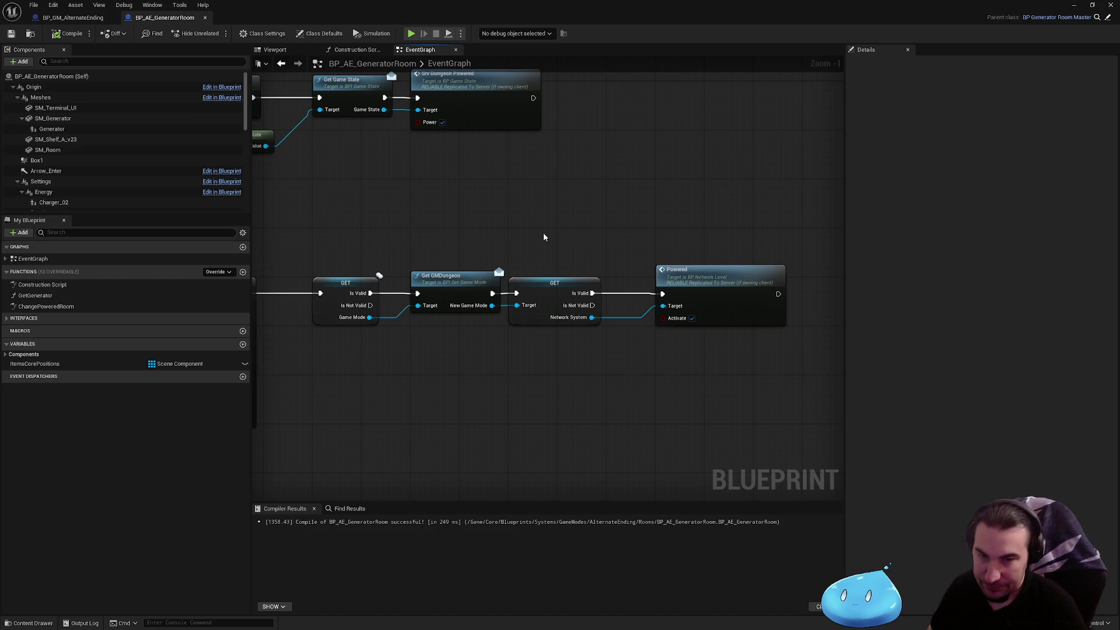
scroll(489, 244, "down", 2)
scroll(552, 304, "up", 3)
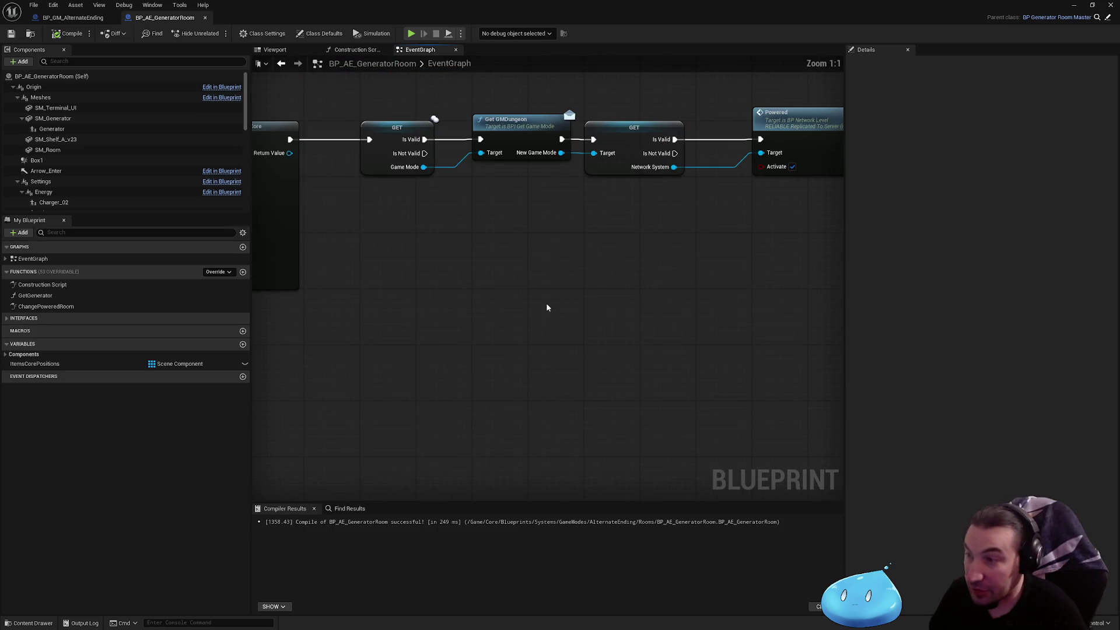
scroll(587, 273, "down", 3)
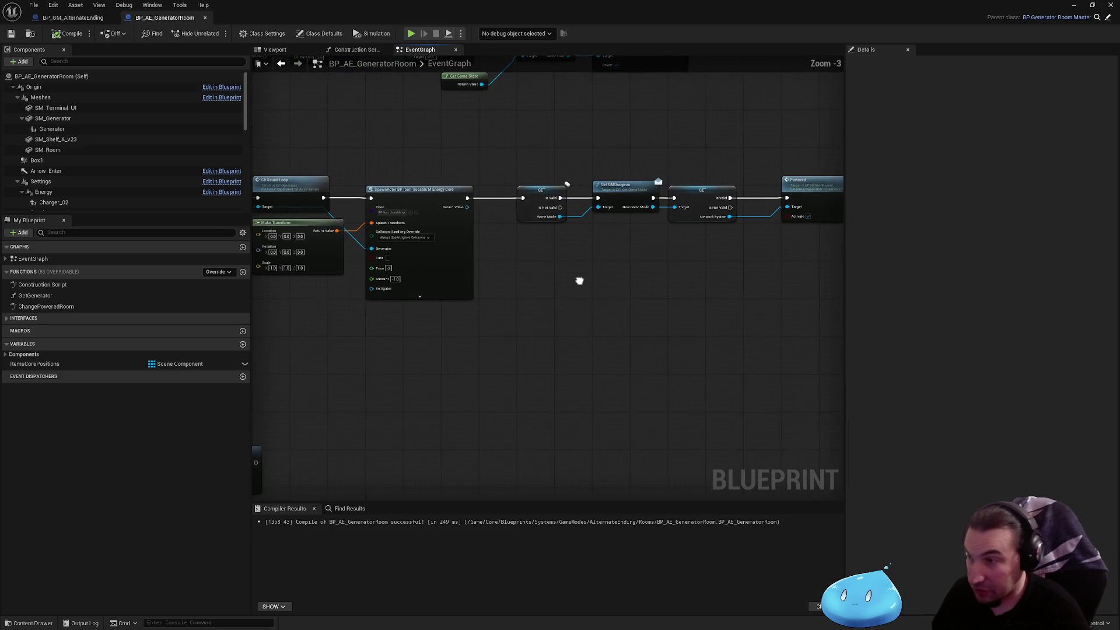
- Pan to the BlockGenerator and ReuseableGenerator rows and show BP_AE_GeneratorRoom (Self) Class Defaults
right_click(587, 319)
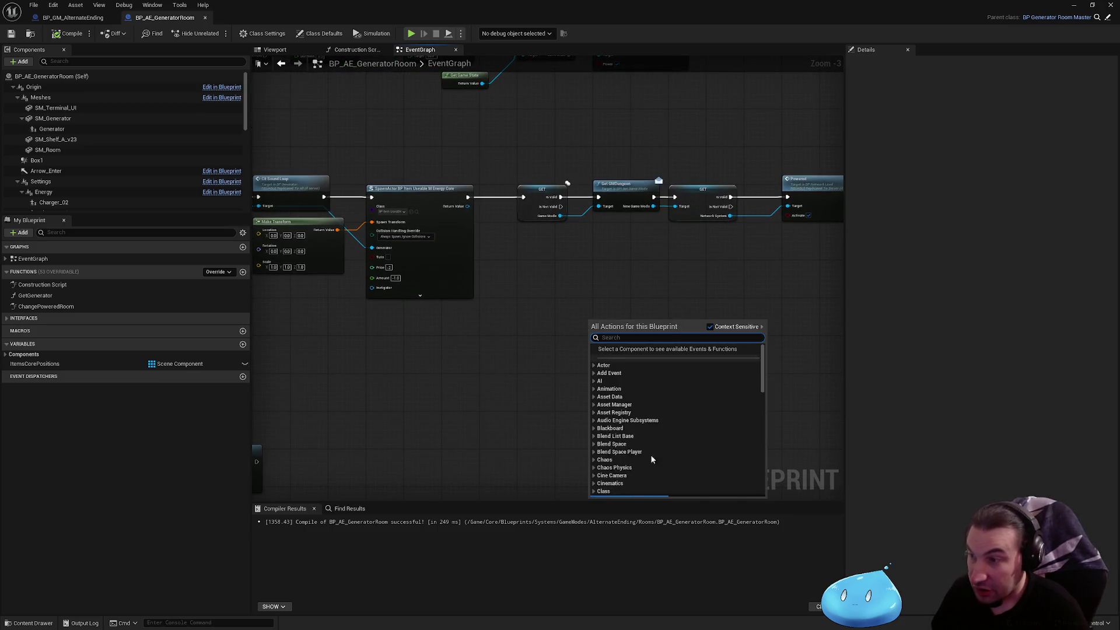
left_click(611, 315)
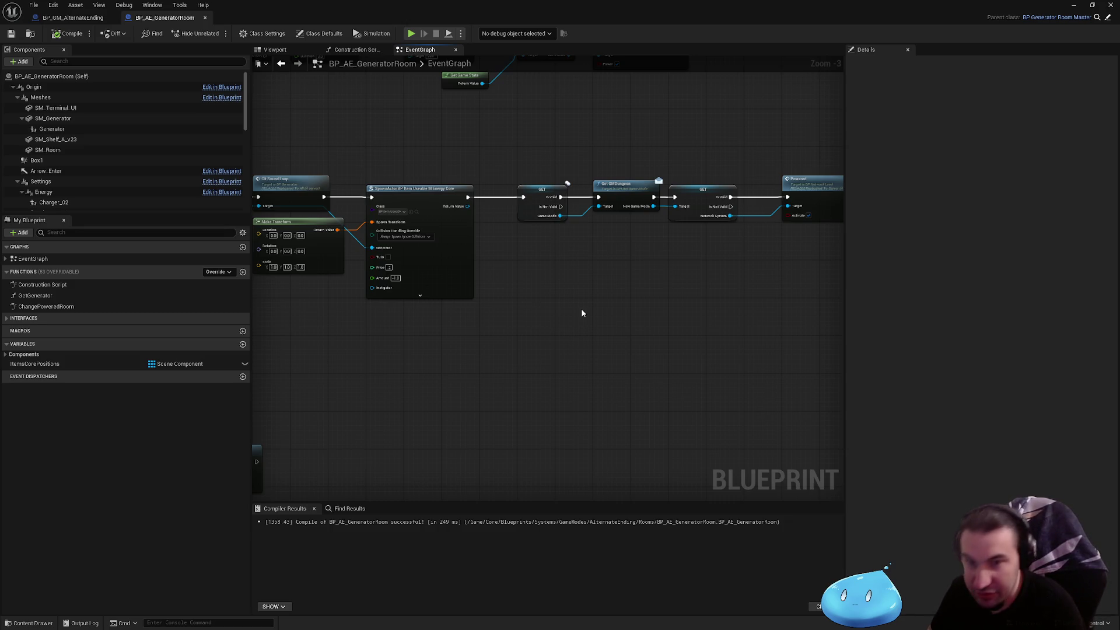
left_click_drag(614, 331, 634, 339)
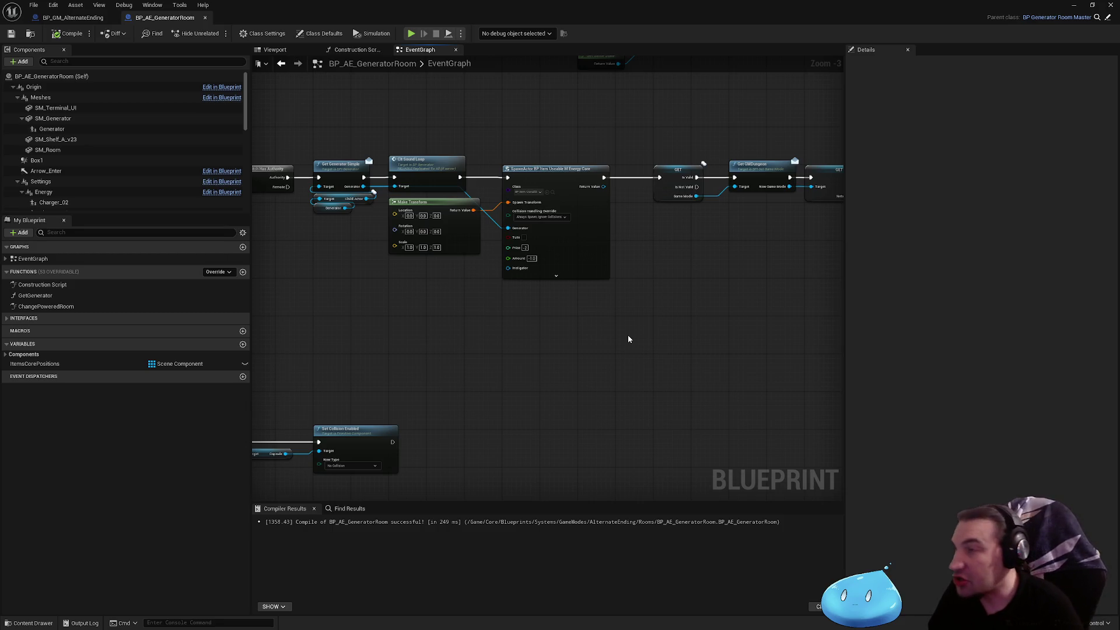
left_click_drag(628, 337, 644, 325)
mouse_move(541, 285)
left_mouse_down()
mouse_move(599, 221)
mouse_move(560, 207)
mouse_move(654, 169)
left_mouse_up()
left_click_drag(586, 194, 518, 285)
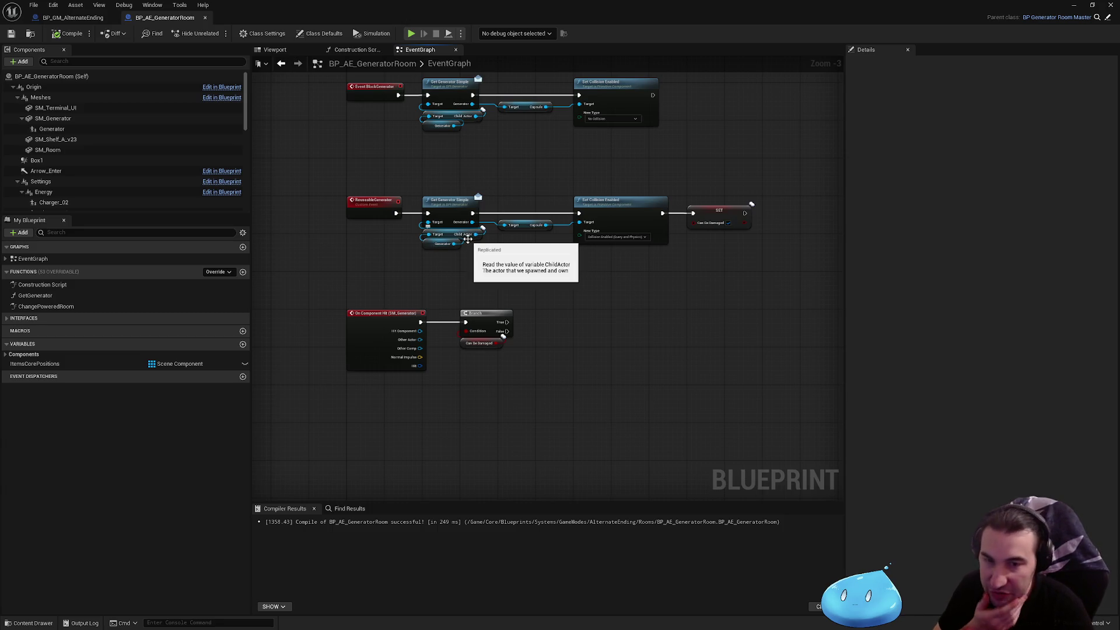
left_click(52, 76)
scroll(903, 320, "down", 5)
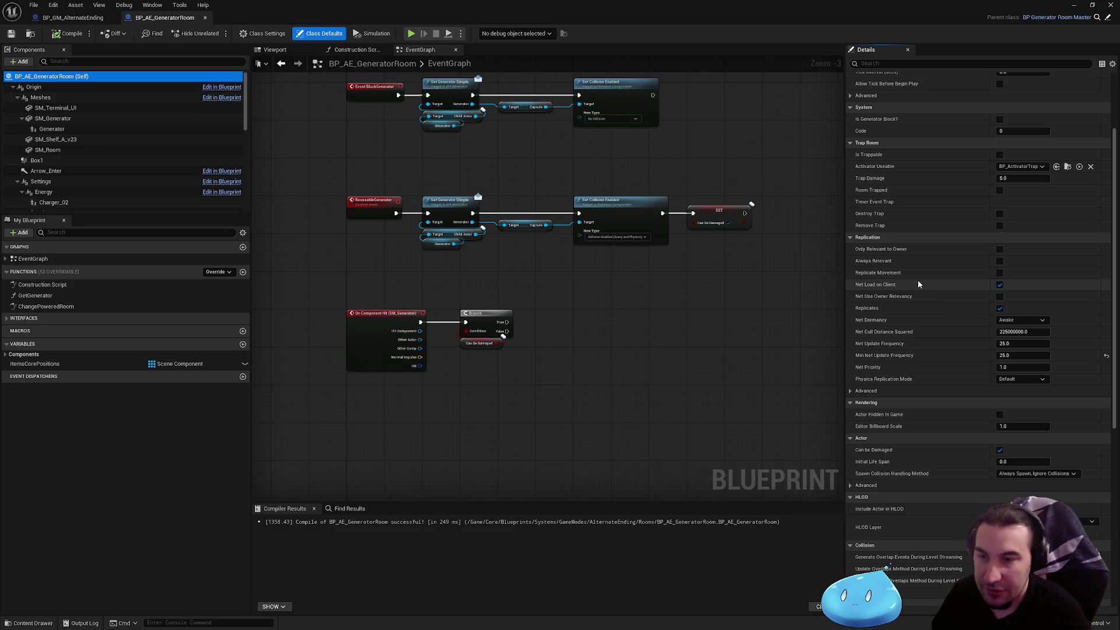
- Review the generator event nodes, briefly selecting the Branch and Can Be Damaged nodes, then deselecting
left_click_drag(727, 237, 687, 337)
scroll(571, 321, "down", 2)
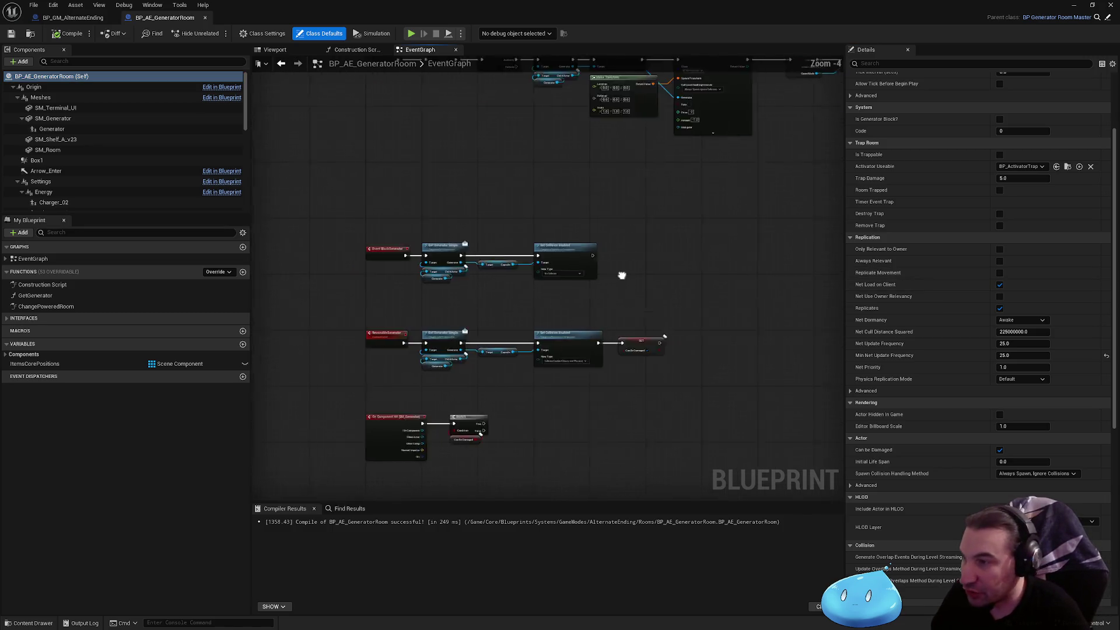
left_click_drag(407, 214, 713, 436)
scroll(528, 382, "up", 3)
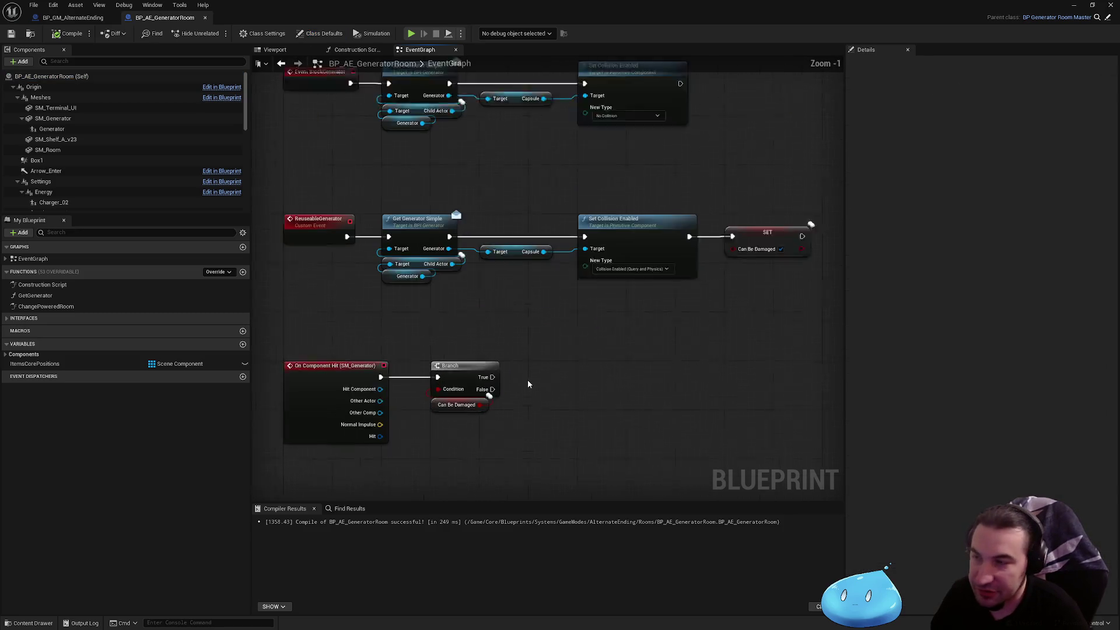
left_click_drag(601, 381, 584, 284)
left_click_drag(539, 426, 539, 426)
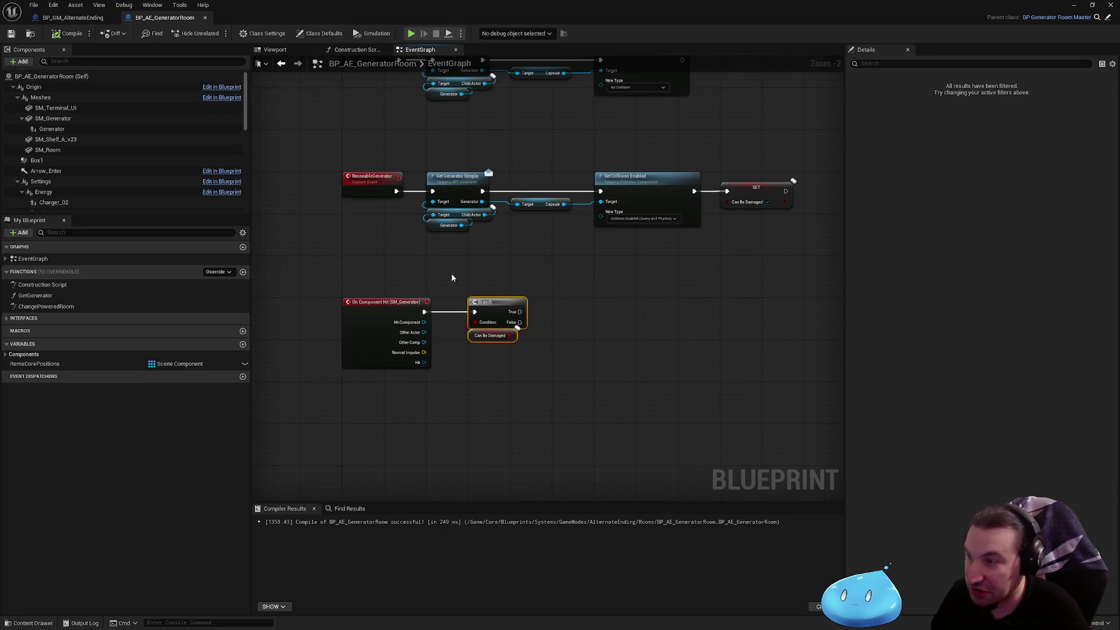
left_click(643, 346)
- Show the blueprint's Self class defaults and browse through its properties
left_click(56, 76)
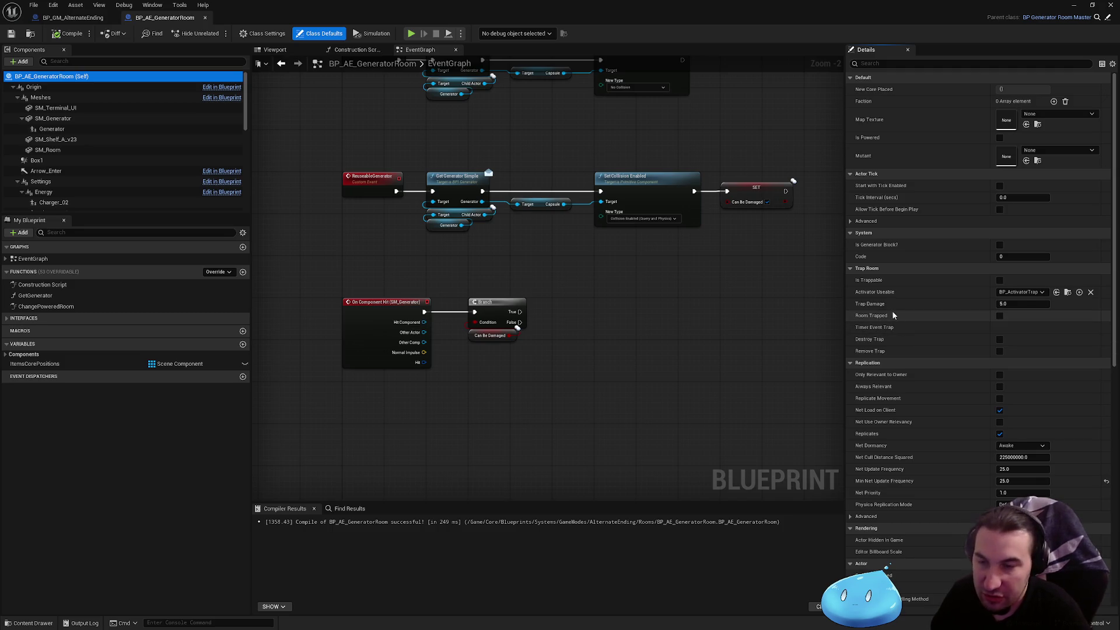
scroll(893, 315, "down", 5)
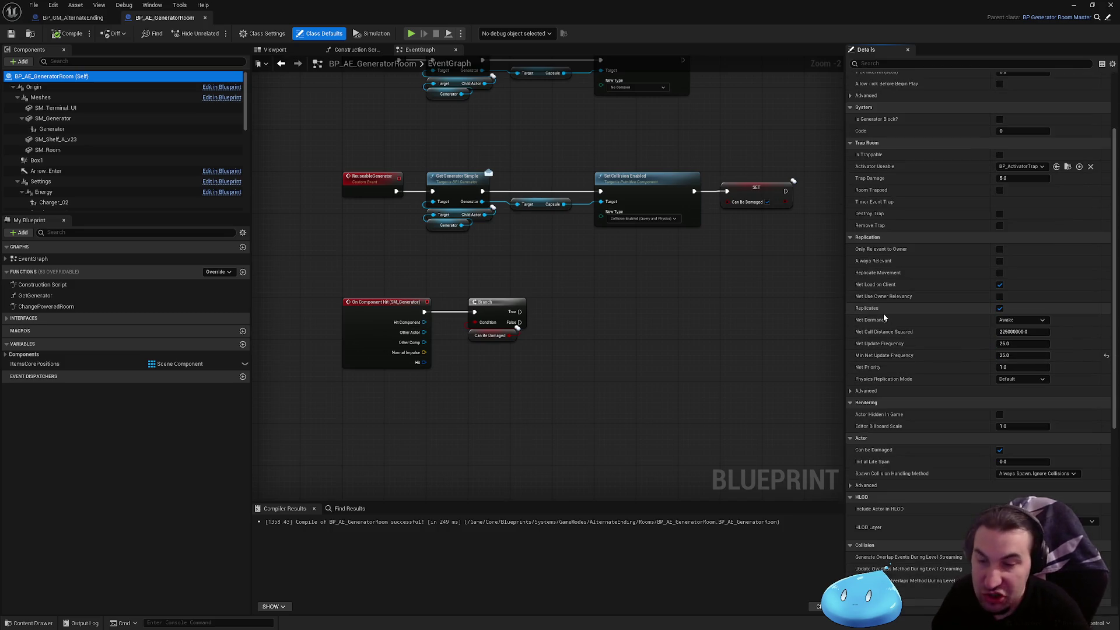
scroll(883, 314, "down", 2)
scroll(871, 349, "up", 7)
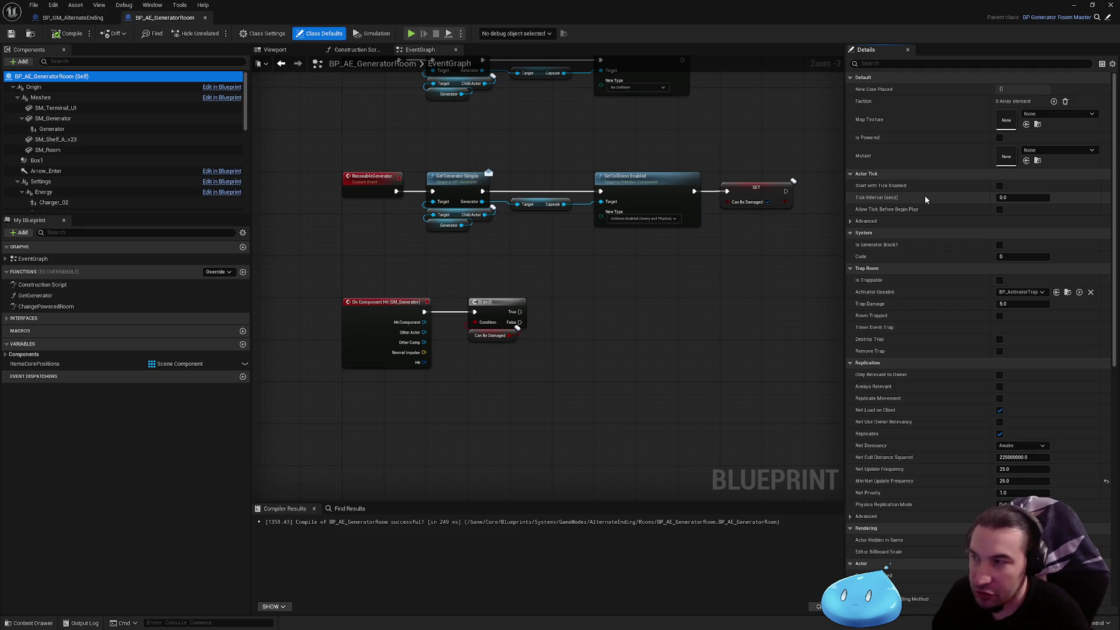
scroll(916, 219, "down", 4)
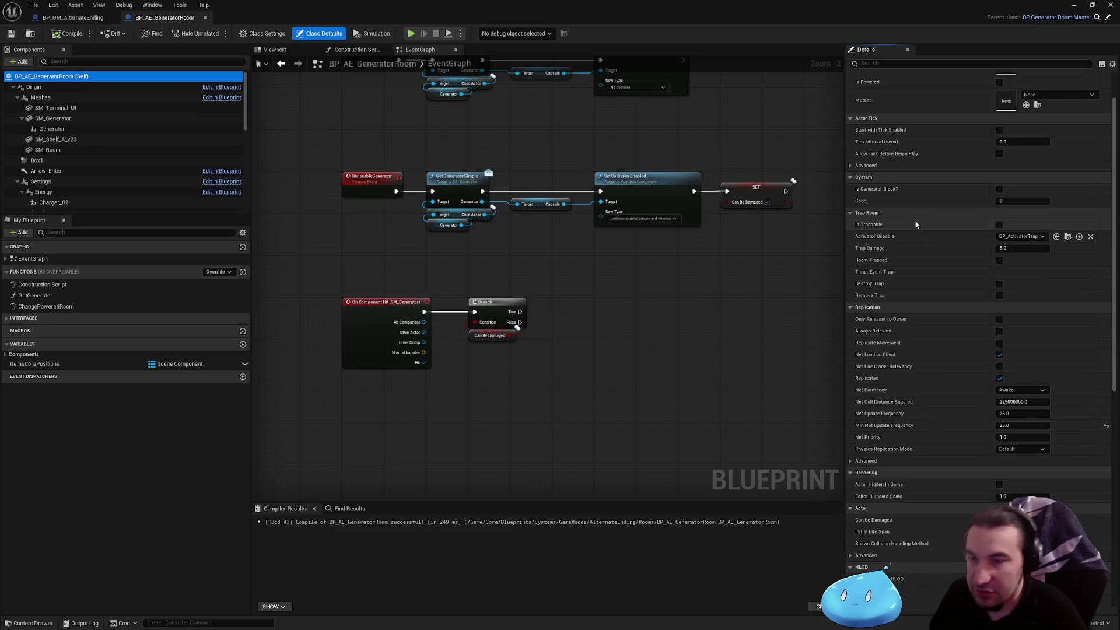
scroll(916, 227, "down", 2)
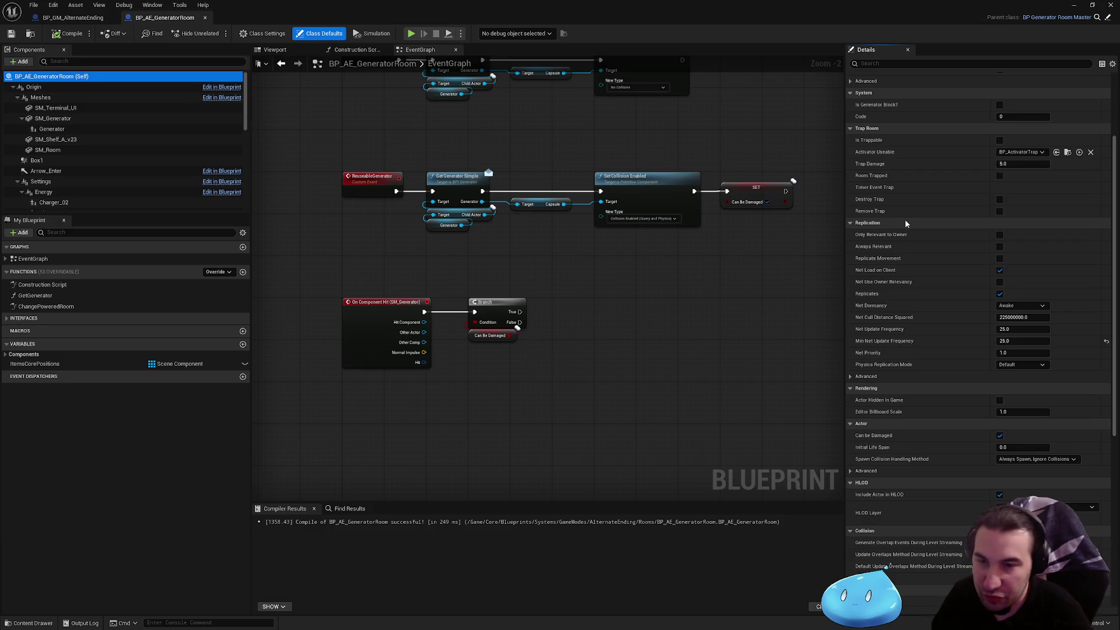
scroll(923, 311, "down", 2)
scroll(910, 326, "up", 8)
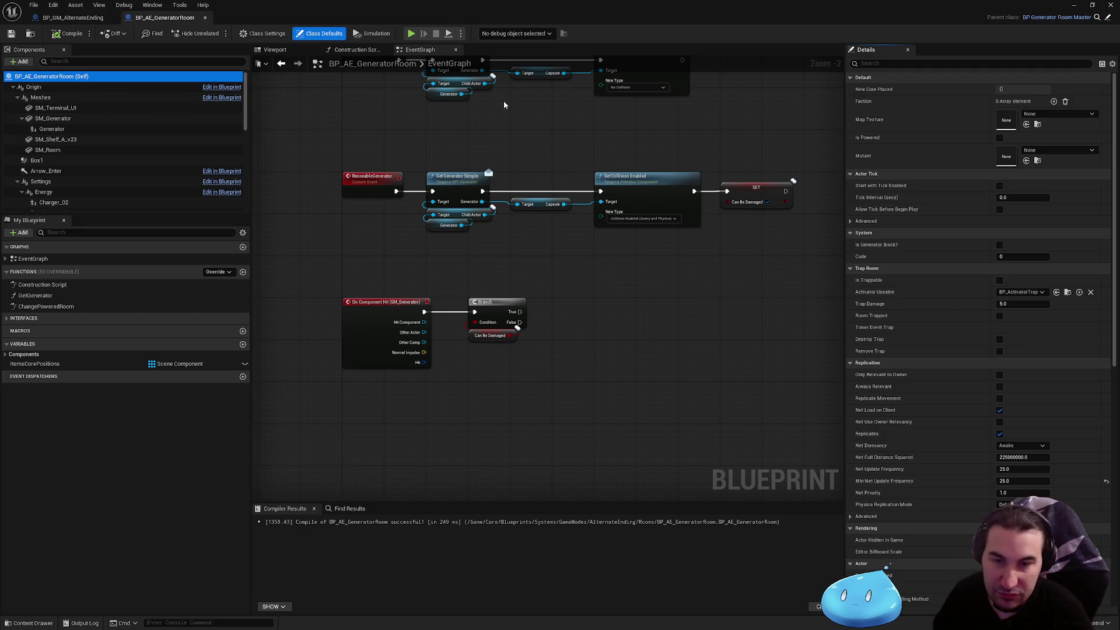
- Untick Can be Damaged via the 'can' filter, then compile and save BP_AE_GeneratorRoom
left_click(914, 65)
type("can")
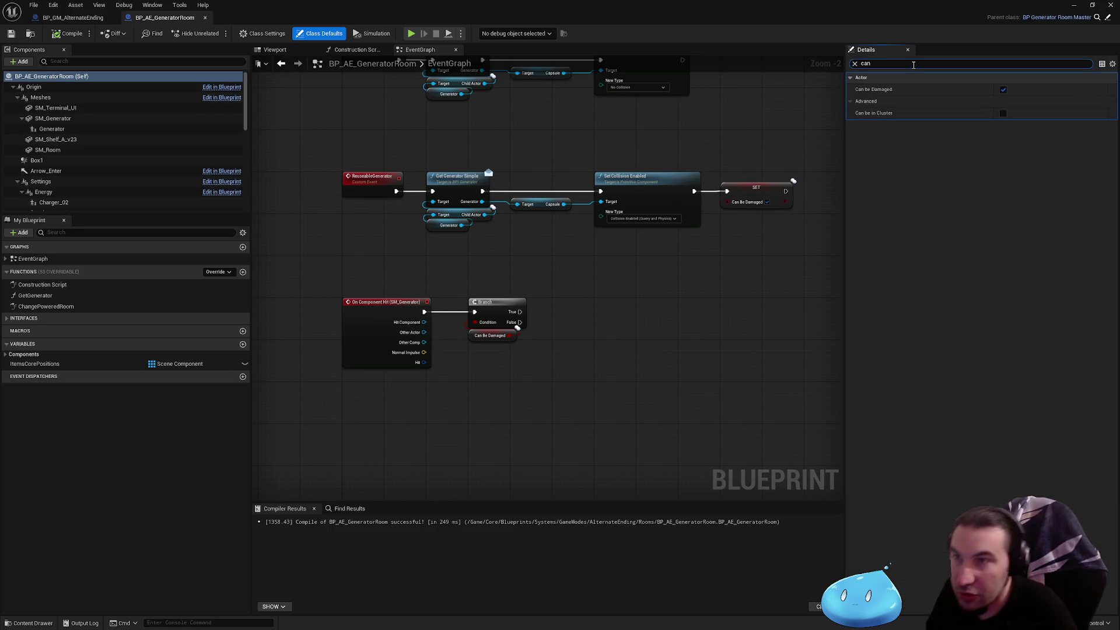
left_click(1004, 89)
left_click(855, 64)
left_click(68, 33)
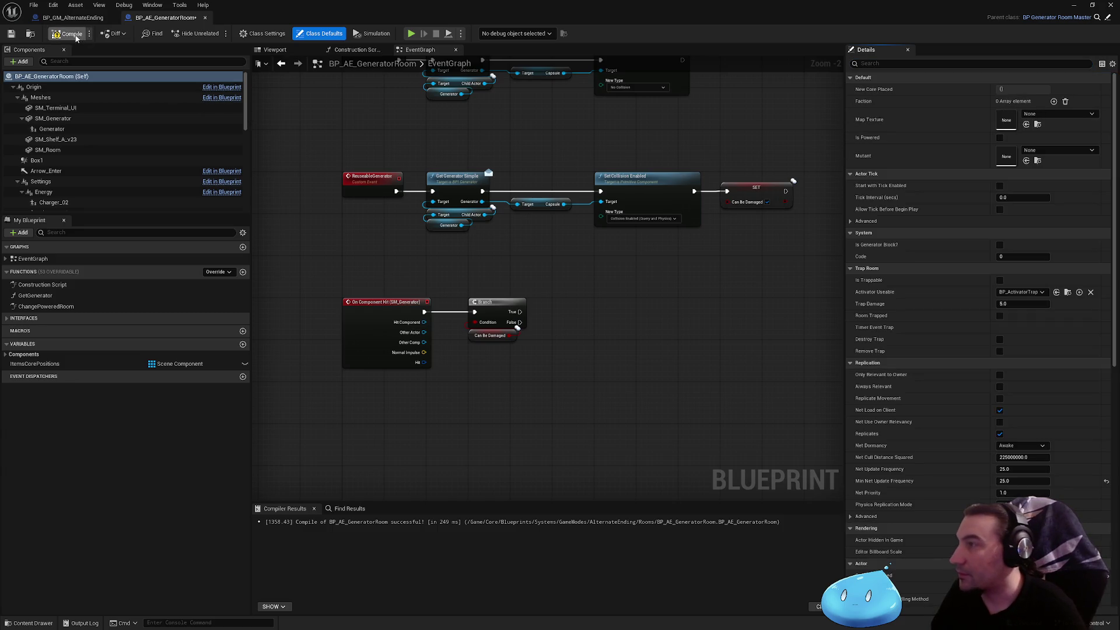
left_click(10, 35)
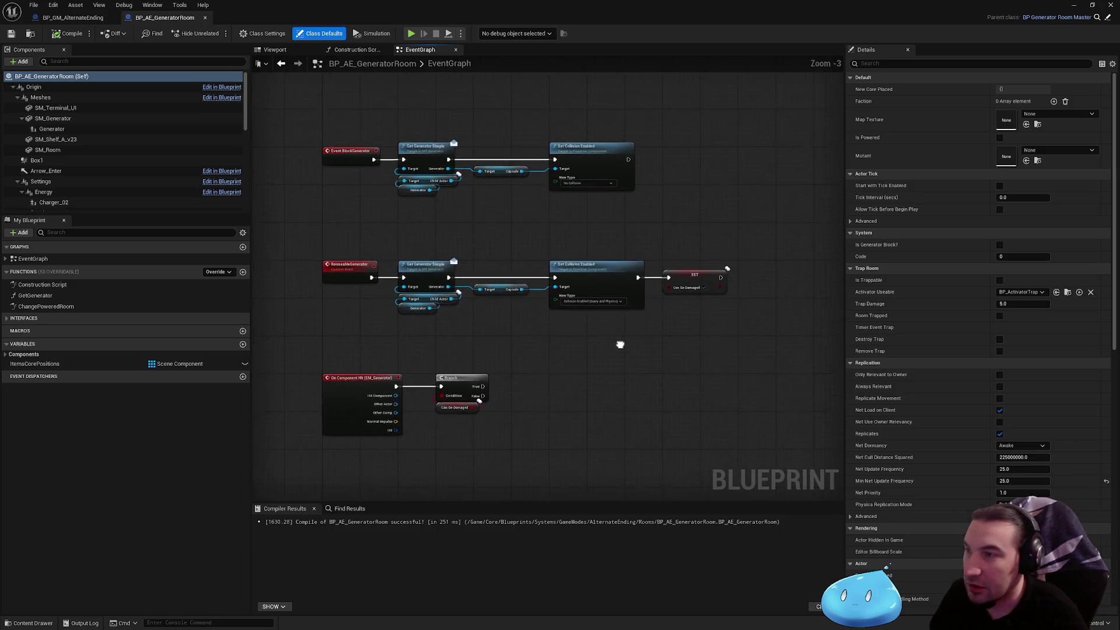
scroll(625, 313, "down", 2)
mouse_move(625, 313)
left_mouse_down()
mouse_move(611, 320)
mouse_move(605, 294)
mouse_move(512, 317)
mouse_move(505, 445)
mouse_move(488, 392)
mouse_move(605, 345)
mouse_move(575, 321)
mouse_move(500, 317)
left_mouse_up()
scroll(574, 337, "down", 1)
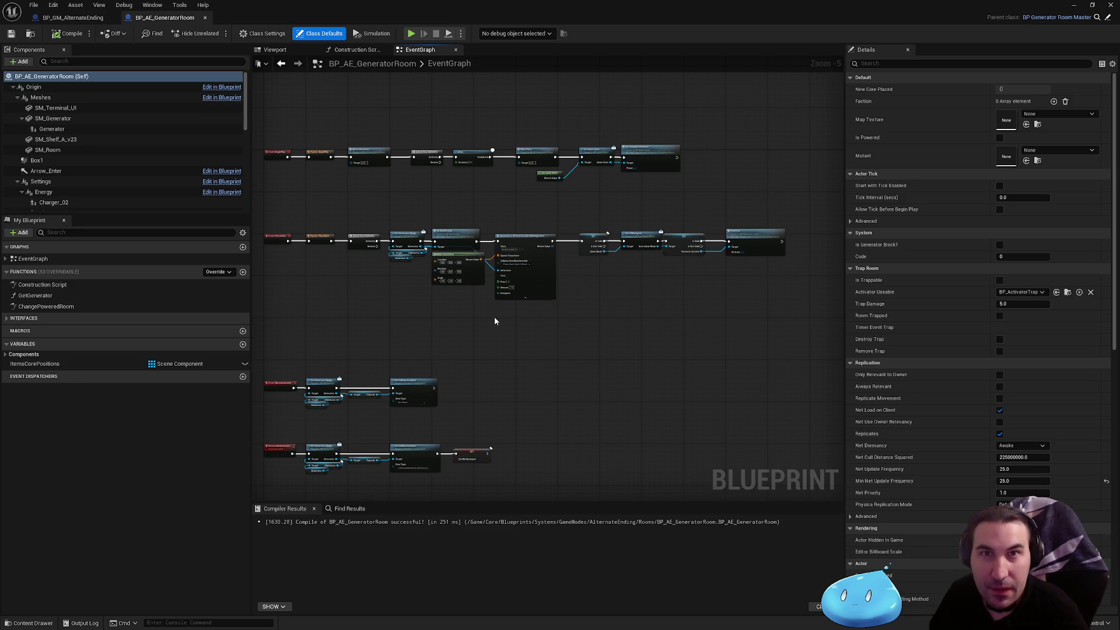
mouse_move(492, 314)
left_mouse_down()
mouse_move(518, 288)
mouse_move(505, 296)
mouse_move(520, 265)
mouse_move(481, 278)
mouse_move(487, 234)
mouse_move(515, 204)
left_mouse_up()
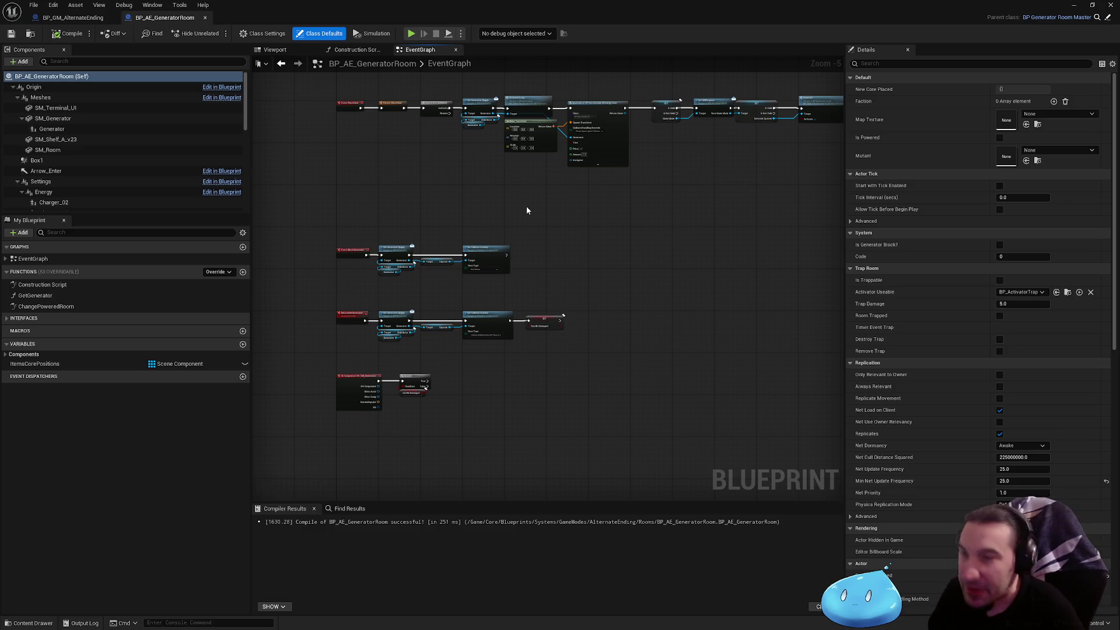
mouse_move(325, 230)
left_mouse_down()
mouse_move(590, 430)
mouse_move(317, 237)
left_mouse_up()
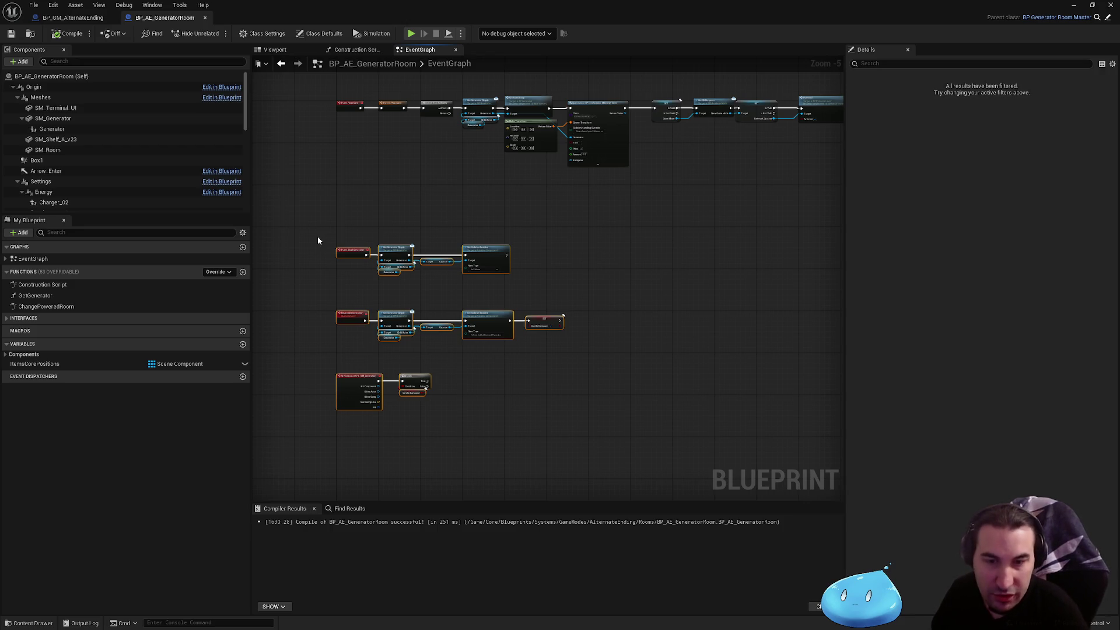
left_click(449, 234)
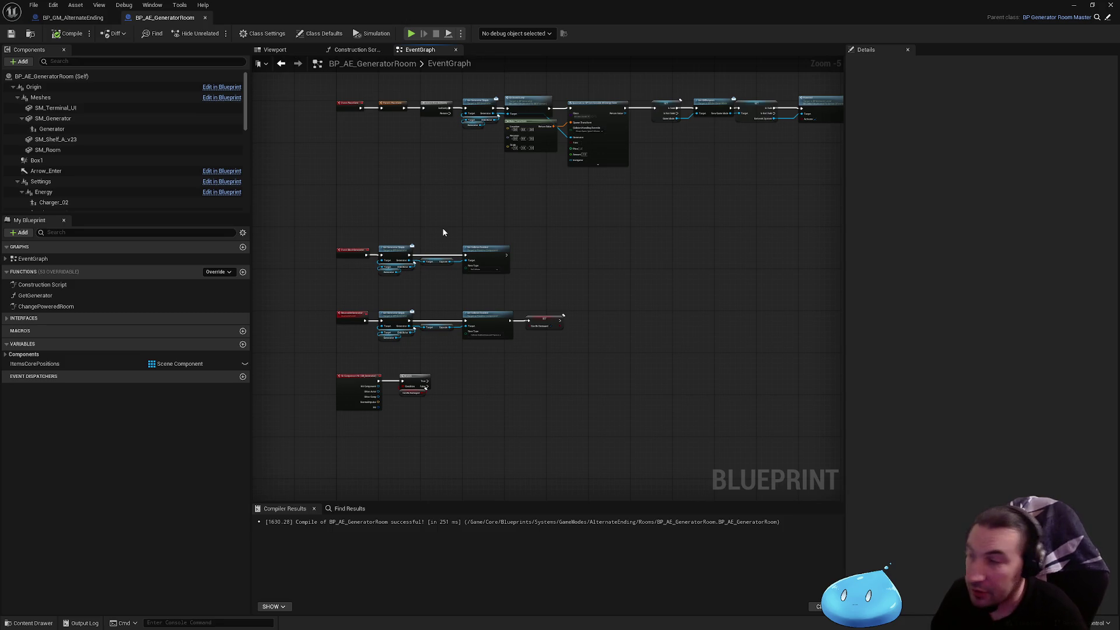
mouse_move(323, 222)
left_mouse_down()
mouse_move(586, 429)
mouse_move(304, 227)
mouse_move(325, 230)
mouse_move(488, 410)
mouse_move(582, 418)
mouse_move(337, 263)
mouse_move(323, 237)
mouse_move(393, 333)
mouse_move(580, 418)
left_mouse_up()
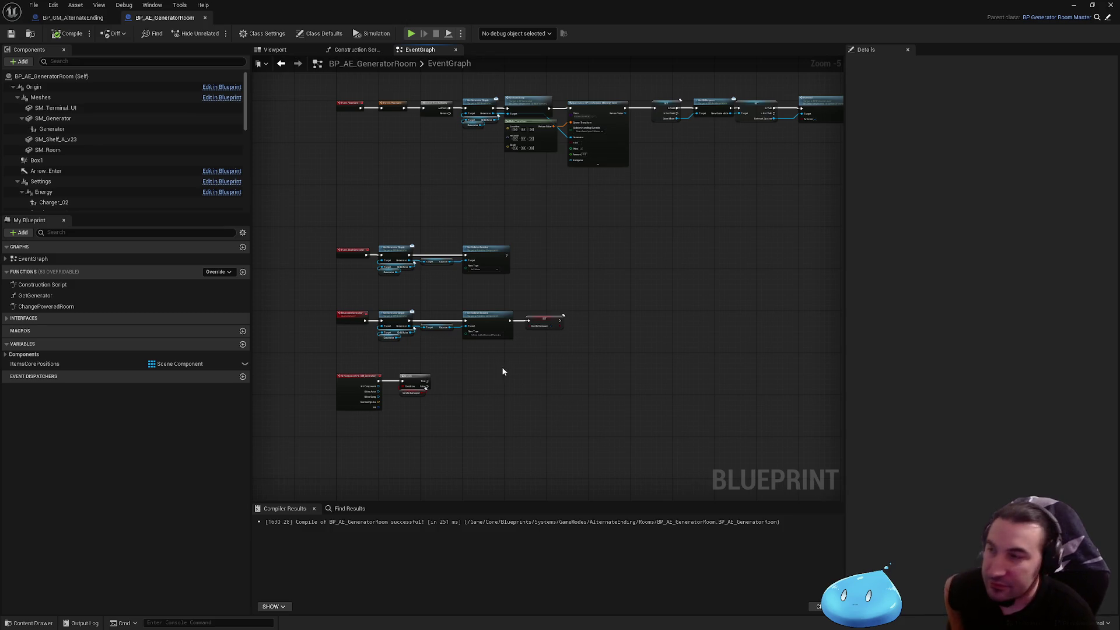
mouse_move(302, 233)
left_mouse_down()
mouse_move(583, 450)
mouse_move(595, 408)
left_mouse_up()
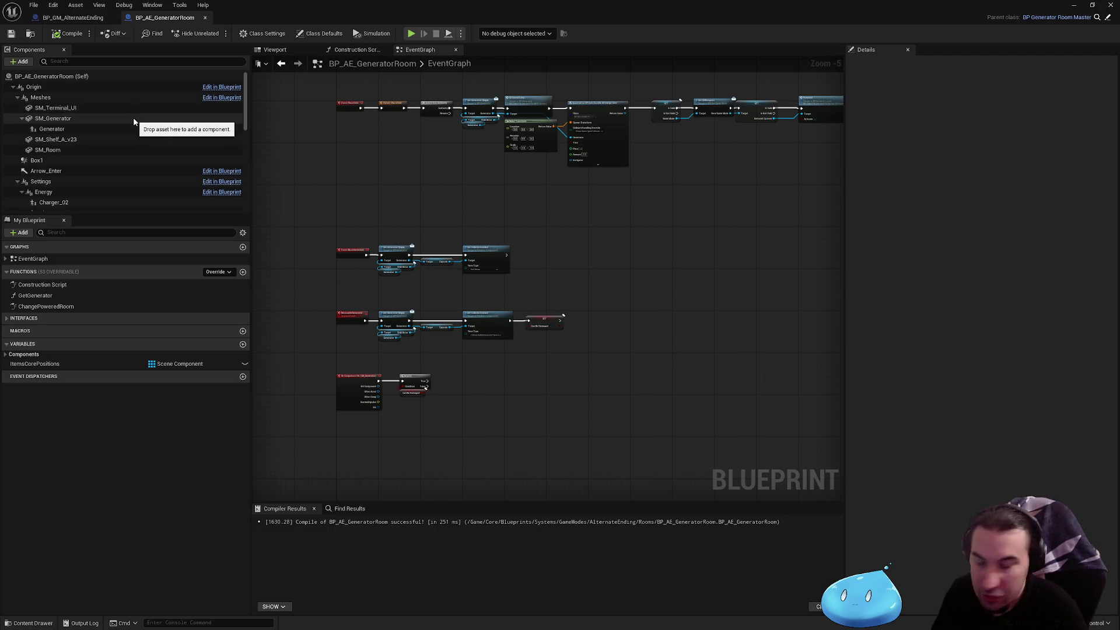
key("super")
key("super")
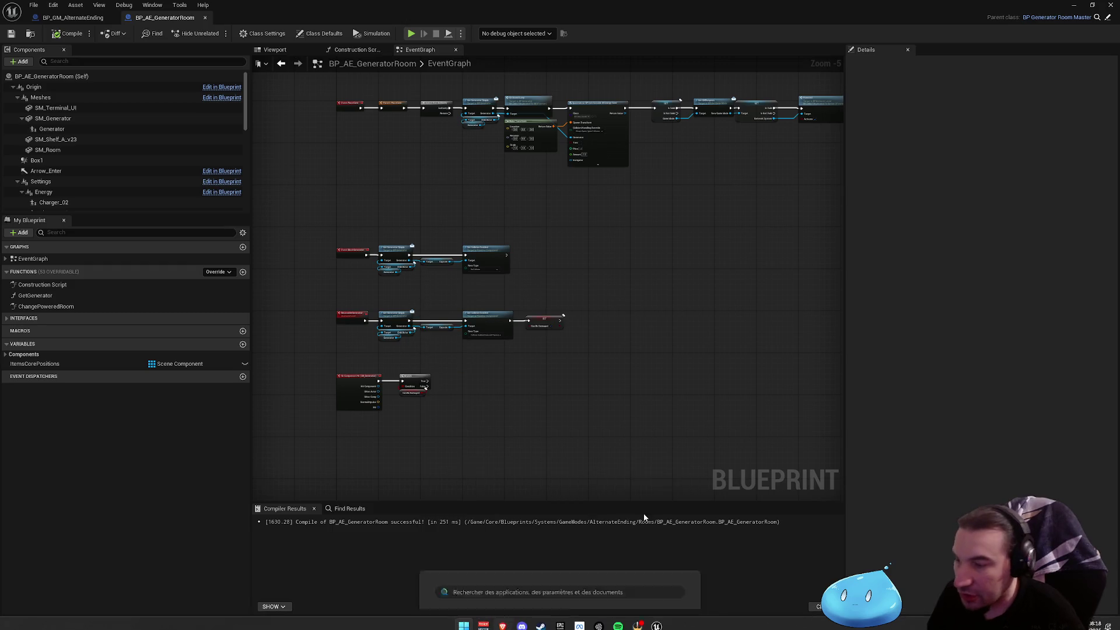
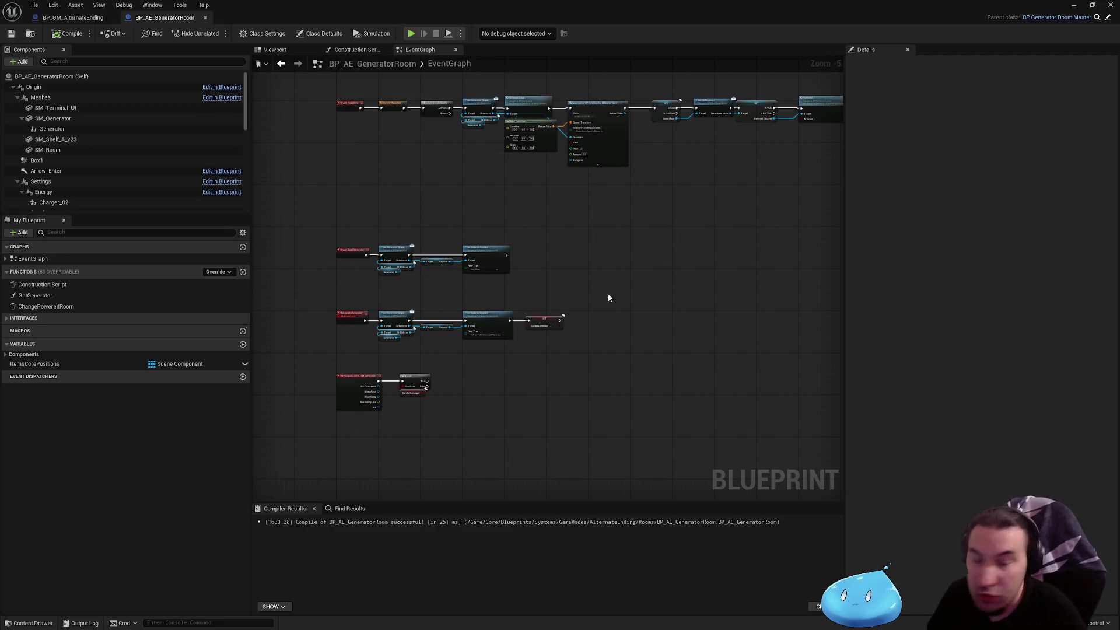
- Try a Break Hit Result node off On Component Hit's Hit output, then delete it
left_click_drag(426, 387, 472, 376)
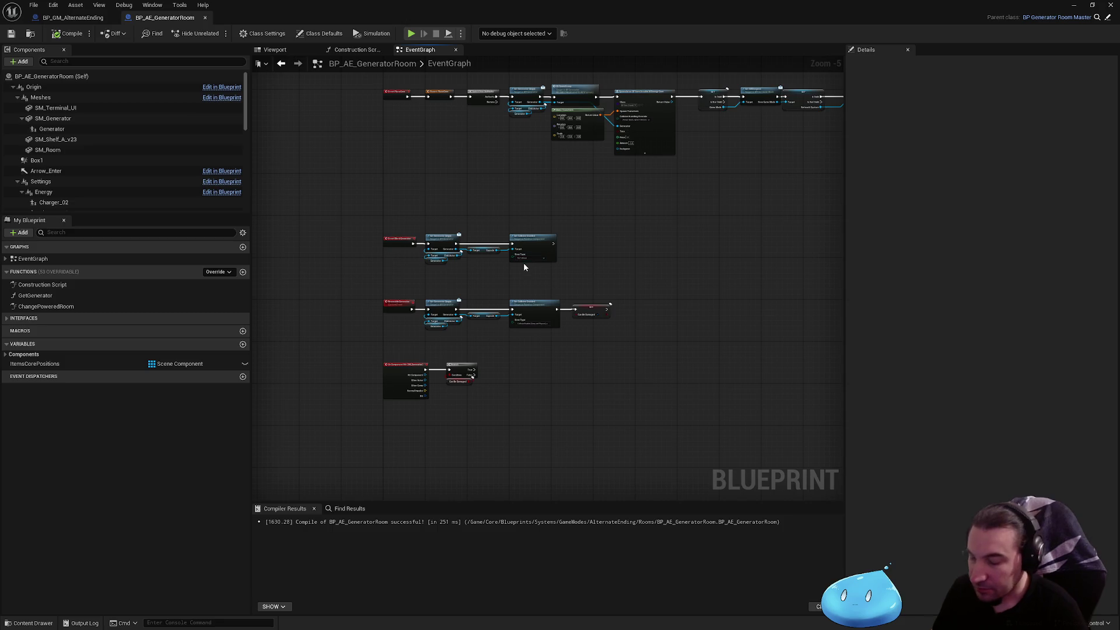
mouse_move(523, 263)
left_mouse_down()
mouse_move(490, 343)
mouse_move(578, 262)
mouse_move(739, 257)
left_mouse_up()
scroll(490, 349, "up", 5)
scroll(642, 251, "down", 2)
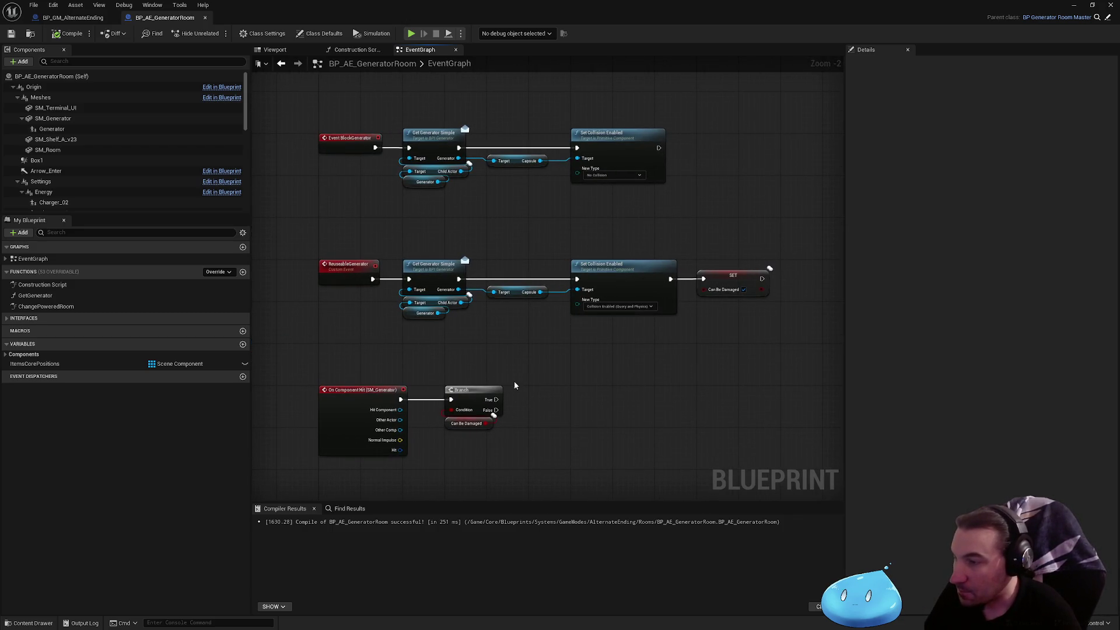
scroll(605, 388, "up", 1)
left_click_drag(605, 388, 561, 255)
scroll(530, 286, "up", 1)
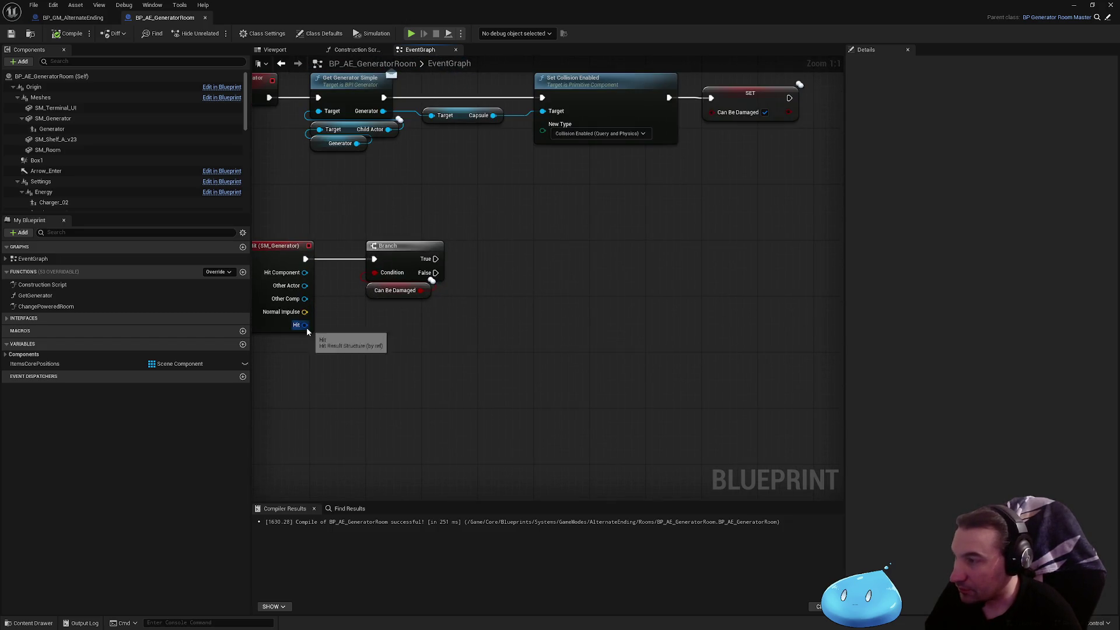
left_click_drag(424, 337, 502, 353)
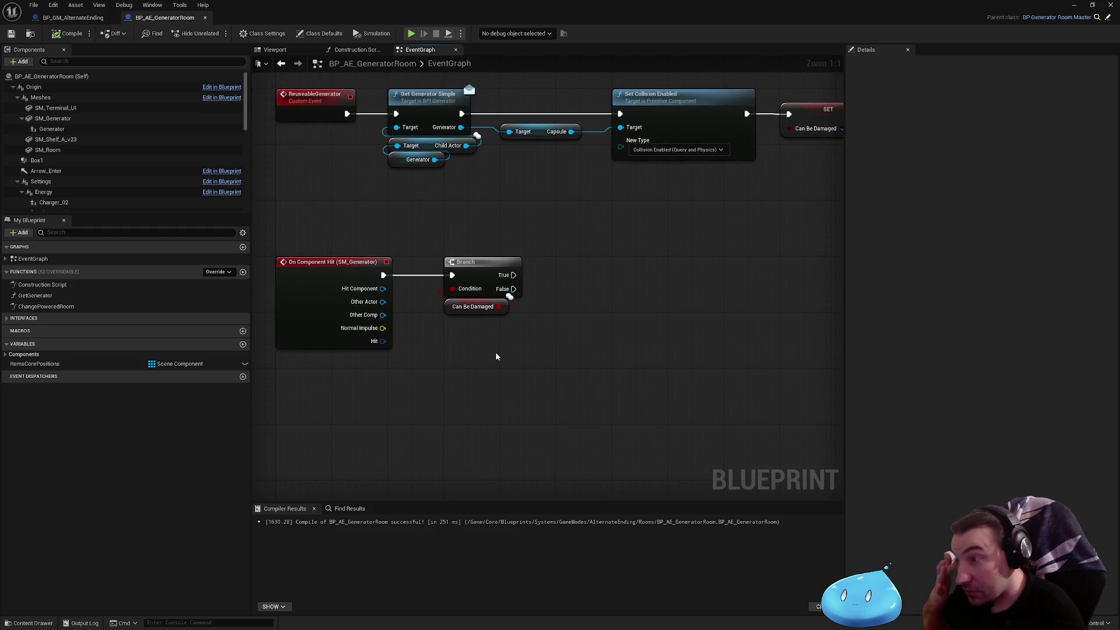
left_click_drag(383, 342, 444, 374)
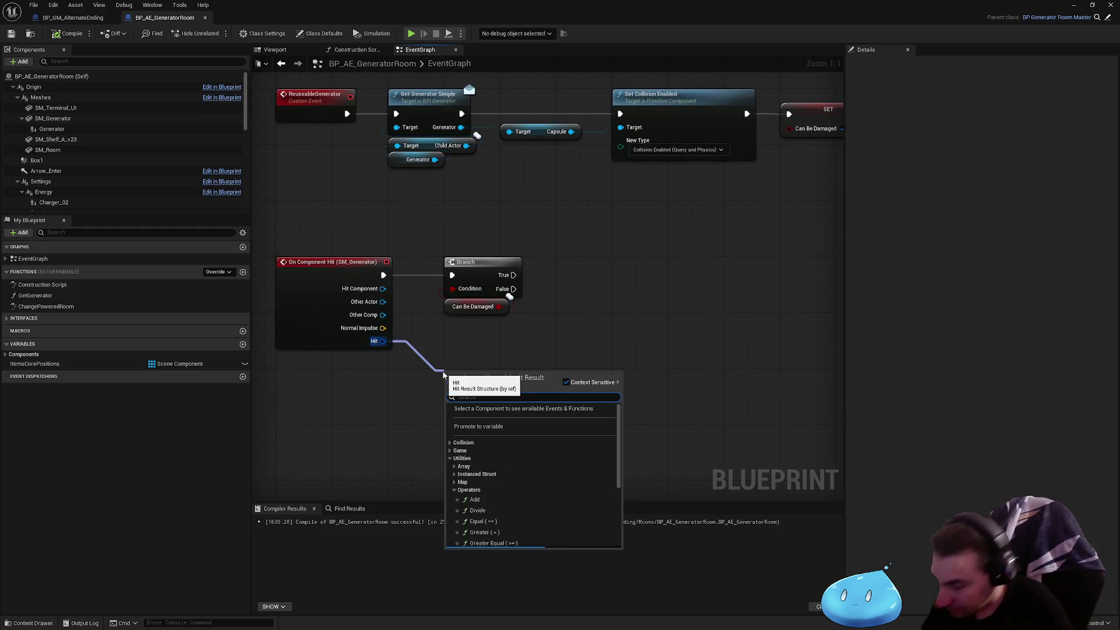
type("break")
key("Return")
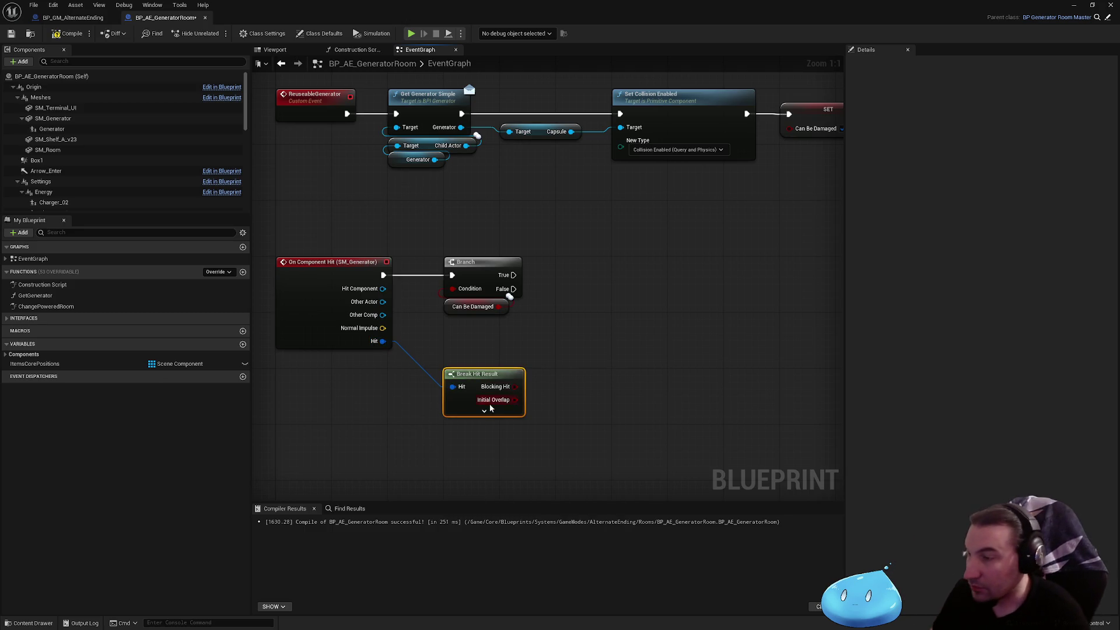
left_click(488, 412)
mouse_move(502, 378)
left_mouse_down()
mouse_move(501, 327)
mouse_move(563, 239)
left_mouse_up()
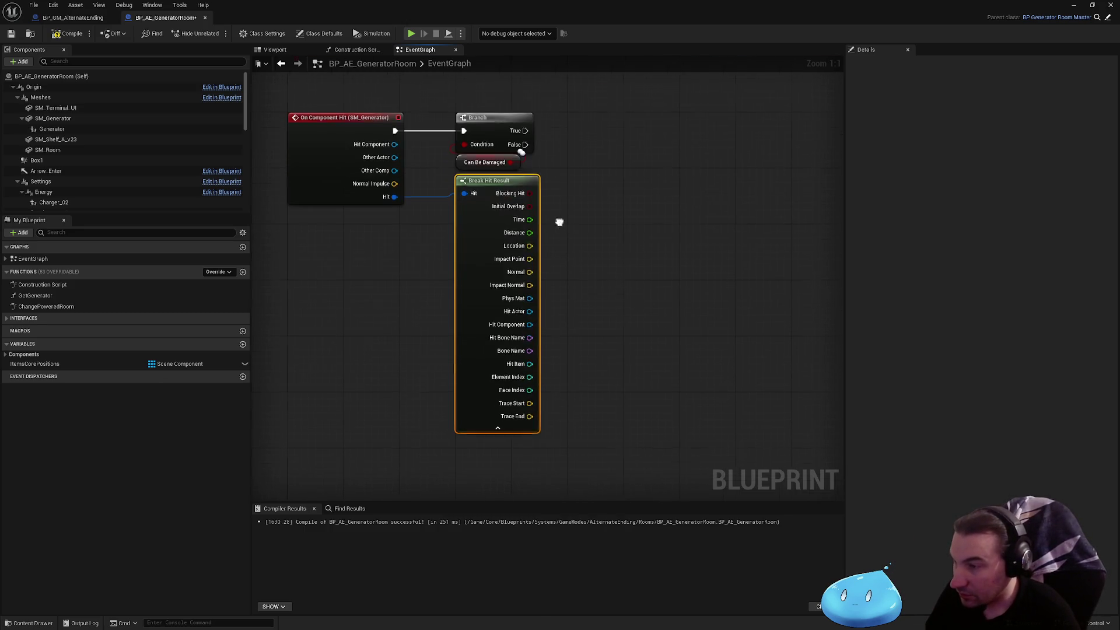
key("Delete")
- Add an Event Hit node from a 'hit' search and place it below the hit handler
right_click(601, 313)
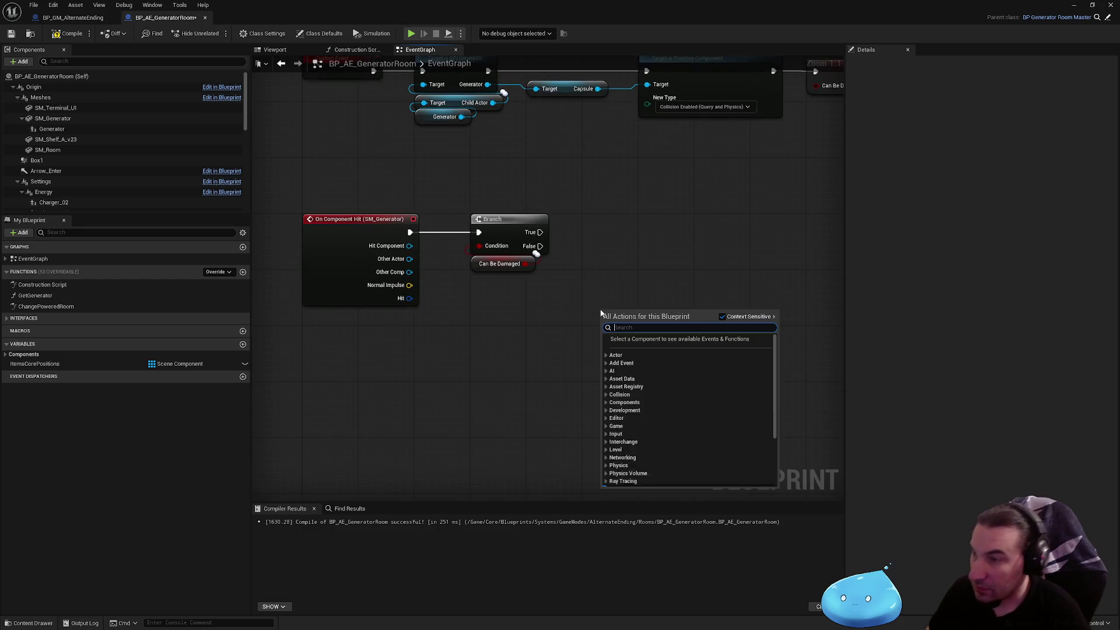
type("hit")
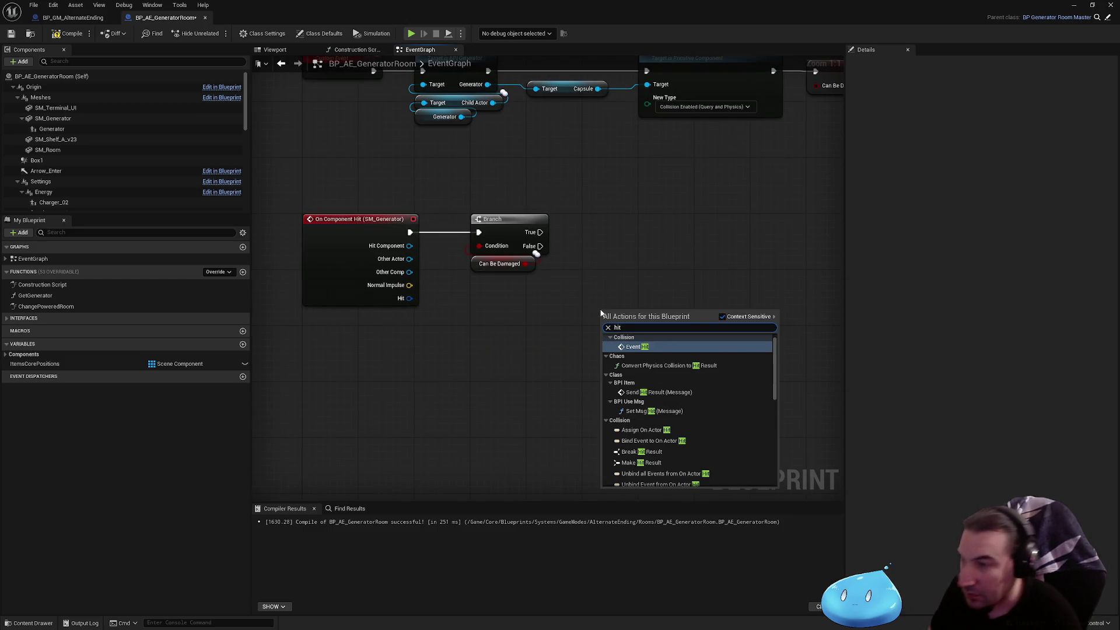
left_click(623, 349)
left_click_drag(625, 240, 459, 294)
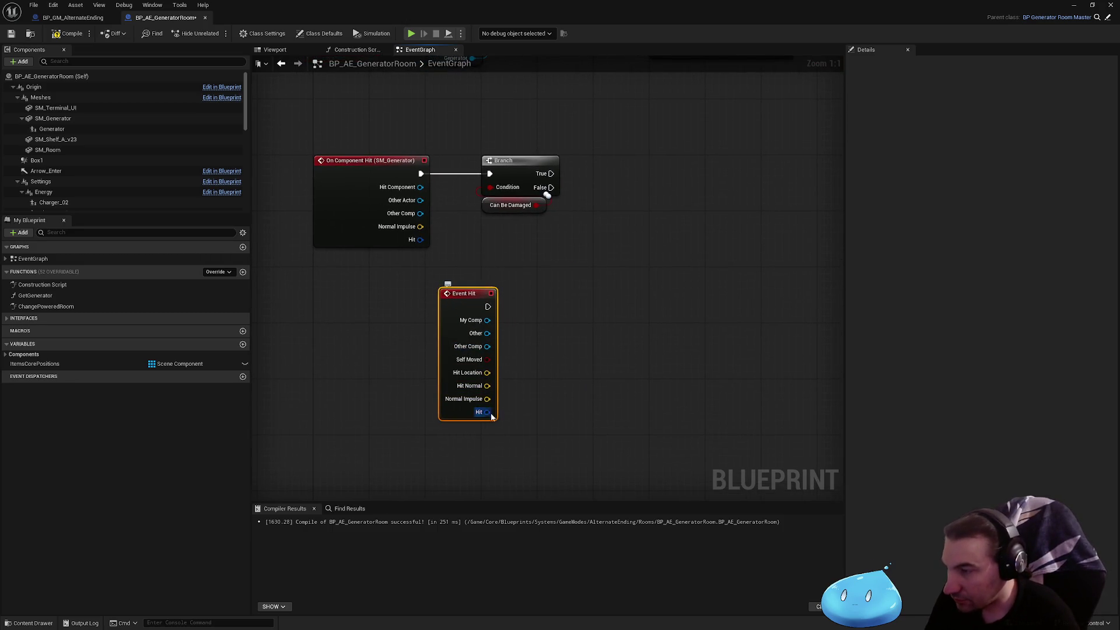
- Replace Event Hit with an Event AnyDamage node found by searching 'damage'
key("Delete")
right_click(573, 331)
type("damage")
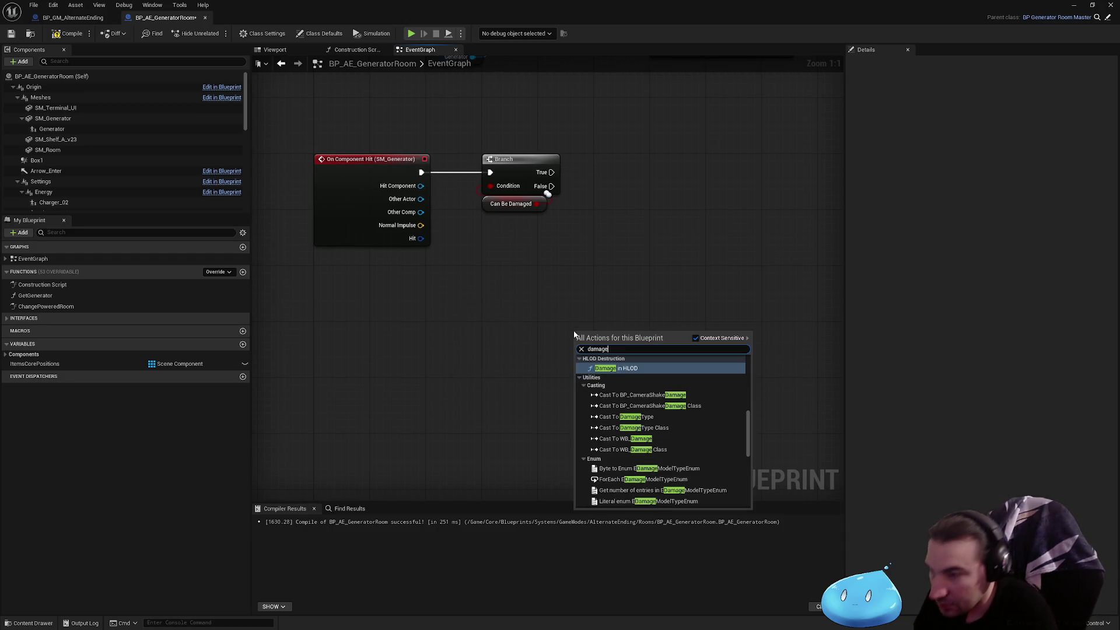
scroll(658, 429, "up", 5)
scroll(660, 426, "down", 5)
scroll(671, 417, "down", 5)
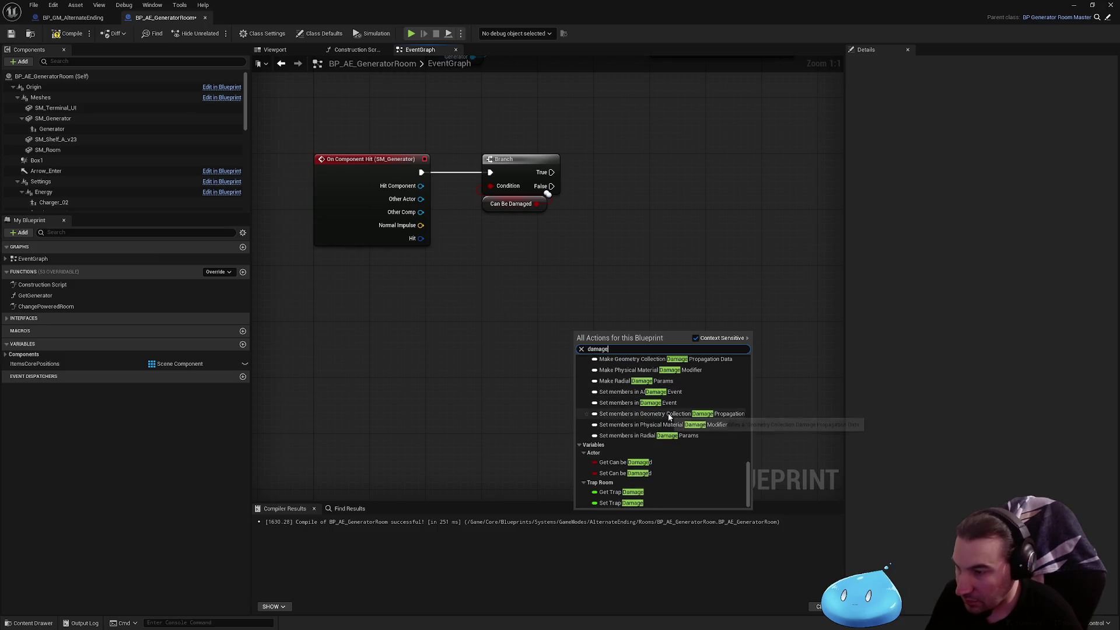
scroll(688, 438, "up", 5)
scroll(688, 438, "up", 8)
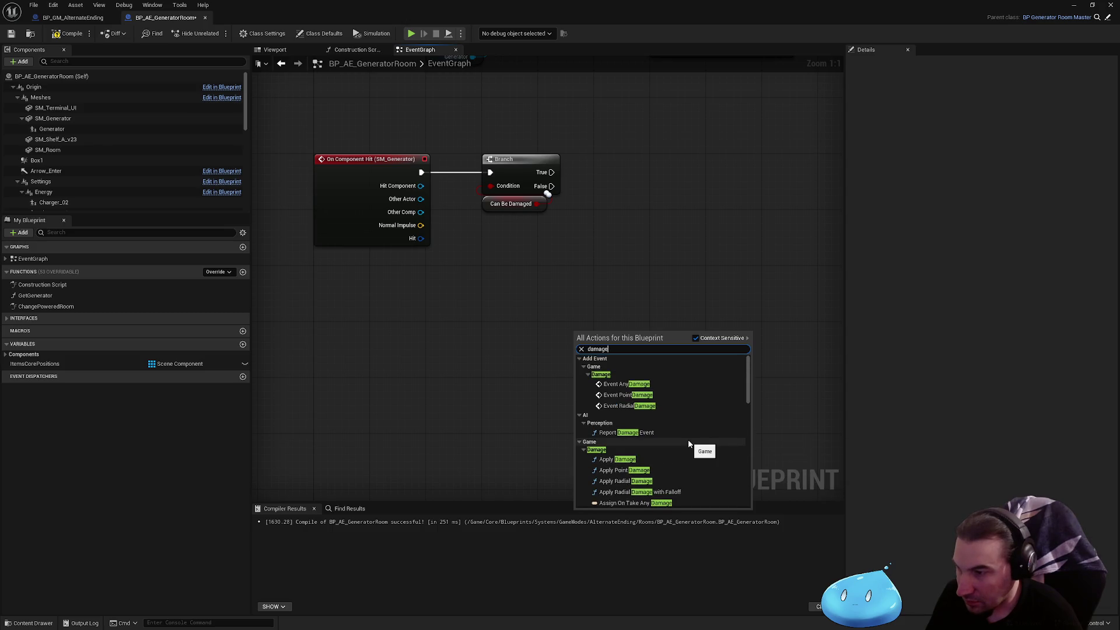
left_click(624, 384)
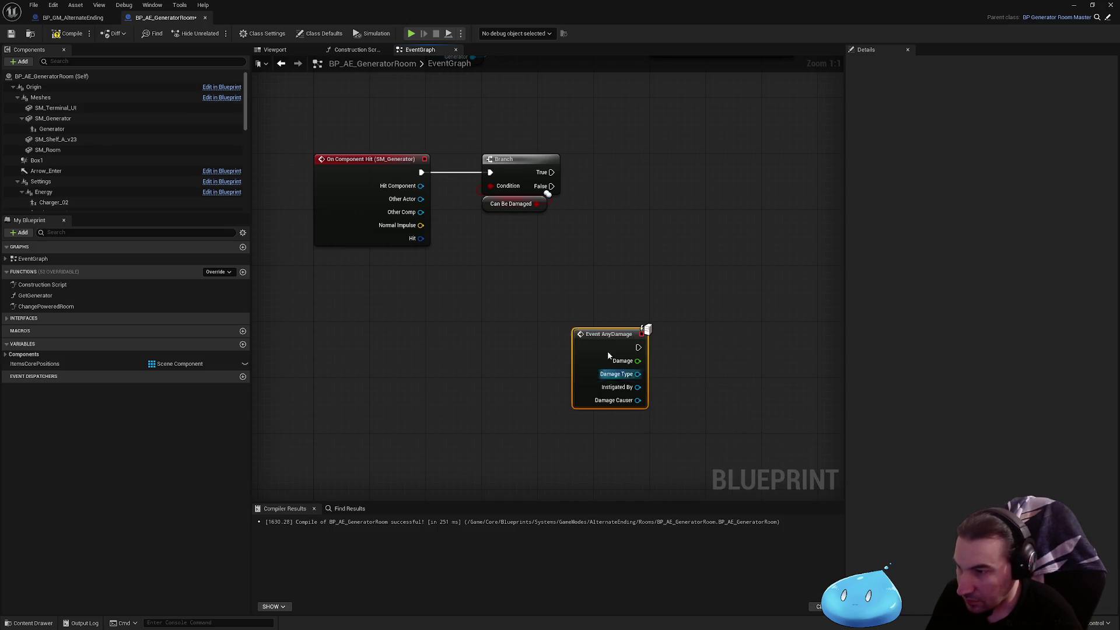
left_click(557, 319)
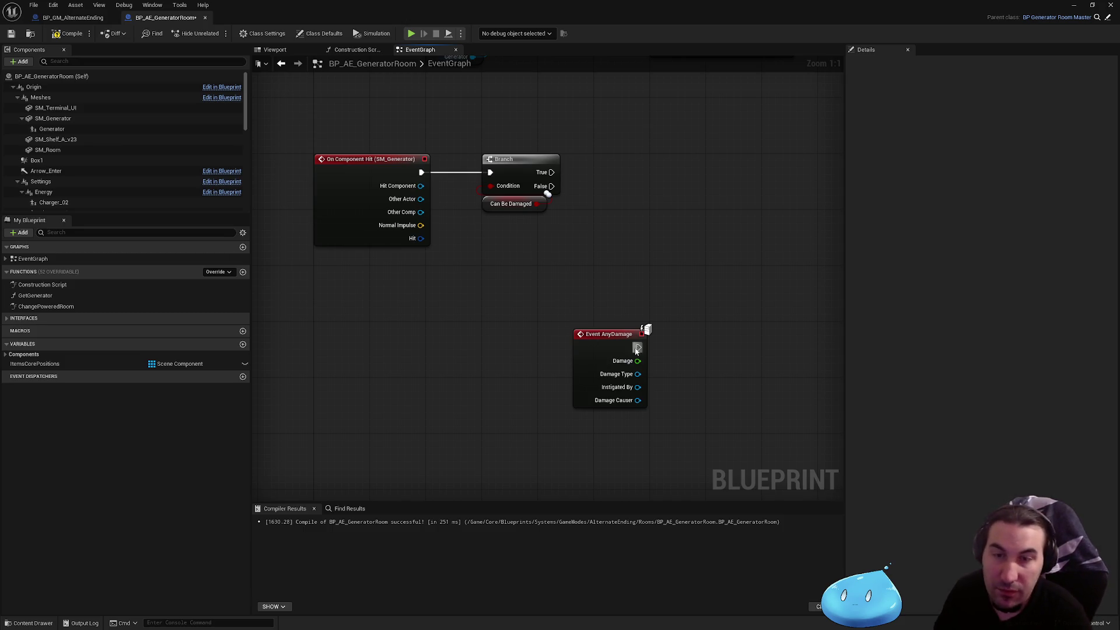
- Move Event AnyDamage further left and delete the On Component Hit node
left_click_drag(634, 287, 692, 294)
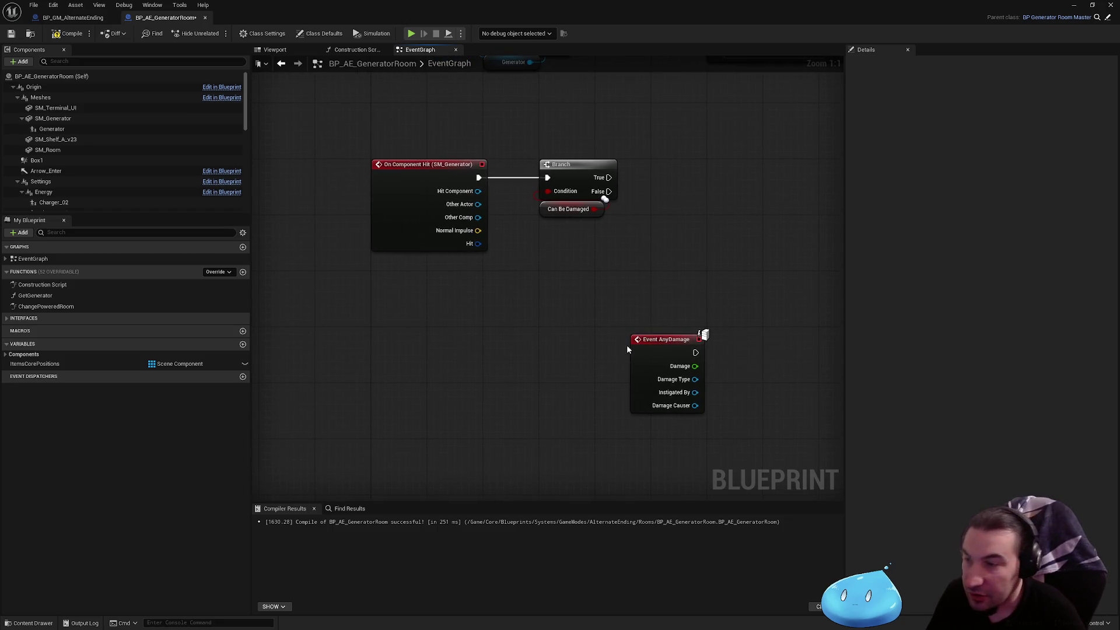
left_click_drag(636, 344, 508, 337)
left_click(428, 165)
key("Delete")
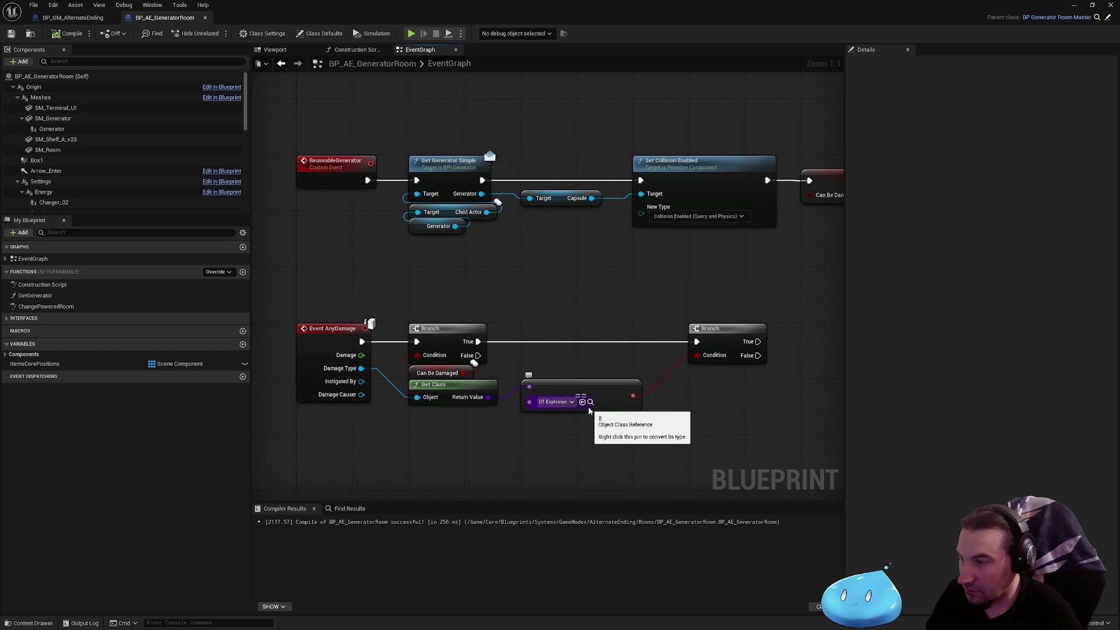
left_click_drag(718, 412, 683, 401)
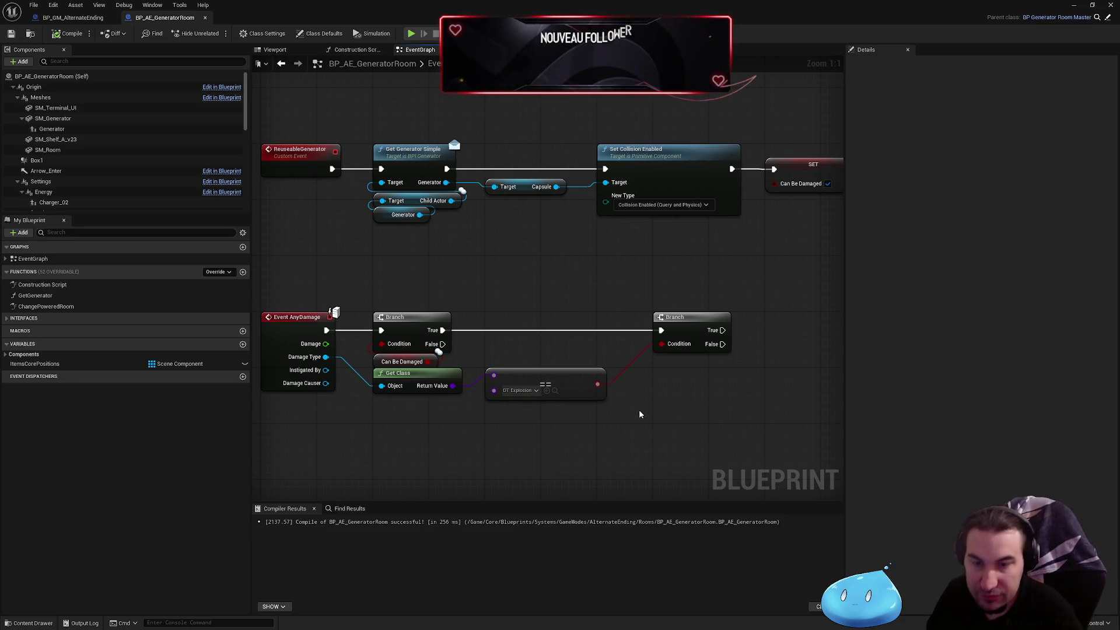
left_click_drag(595, 368, 410, 381)
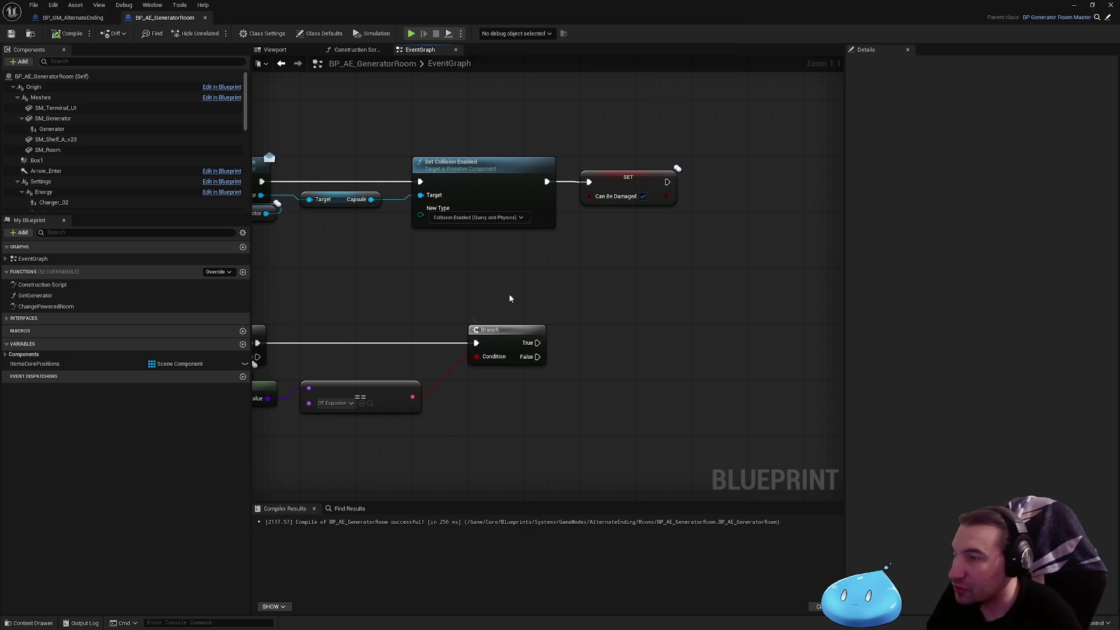
scroll(505, 305, "down", 3)
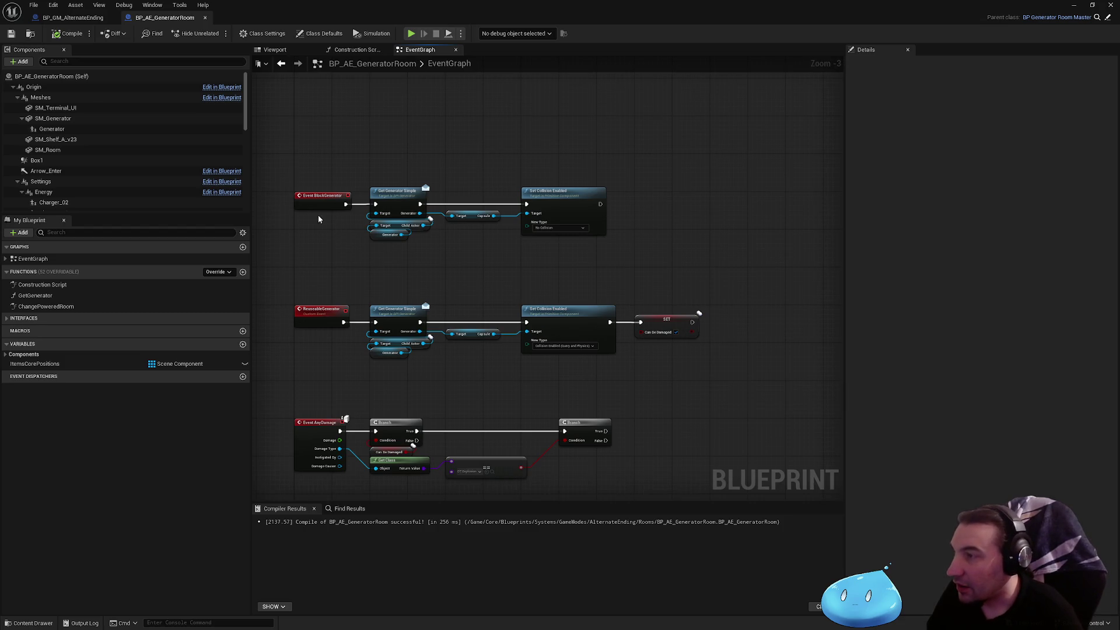
mouse_move(505, 368)
left_mouse_down()
mouse_move(512, 330)
mouse_move(482, 257)
left_mouse_up()
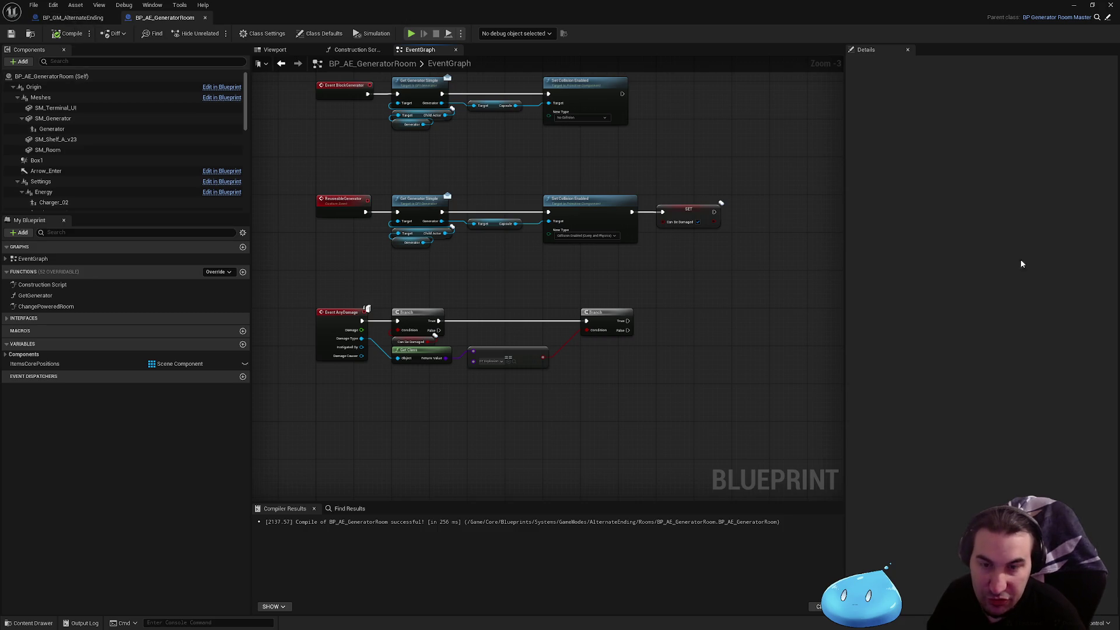
scroll(781, 295, "up", 5)
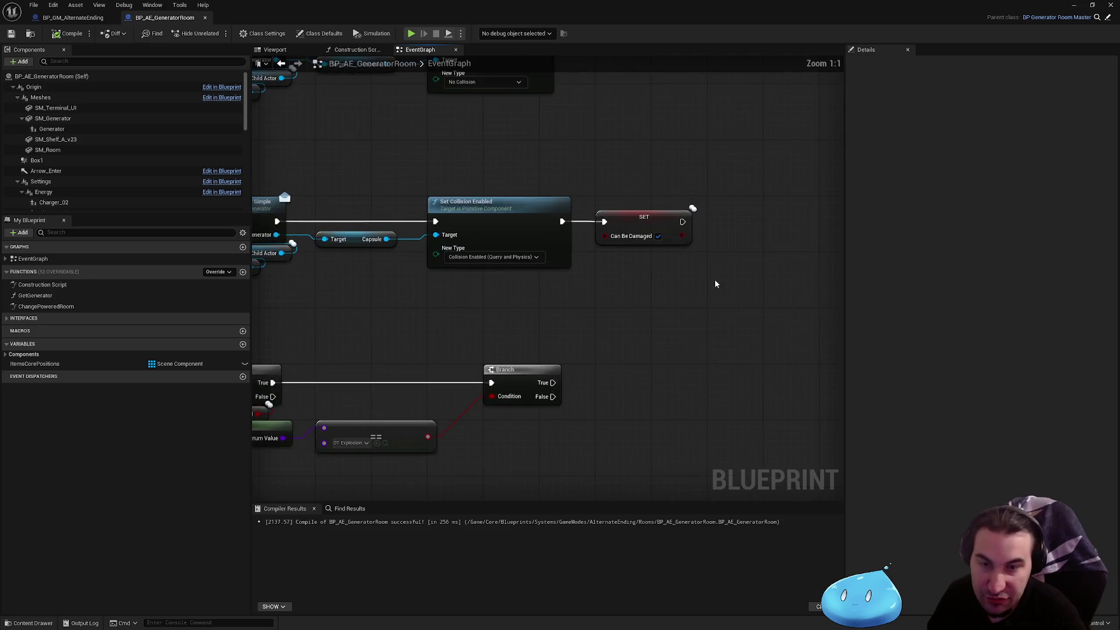
mouse_move(517, 174)
left_mouse_down()
mouse_move(467, 262)
mouse_move(480, 228)
left_mouse_up()
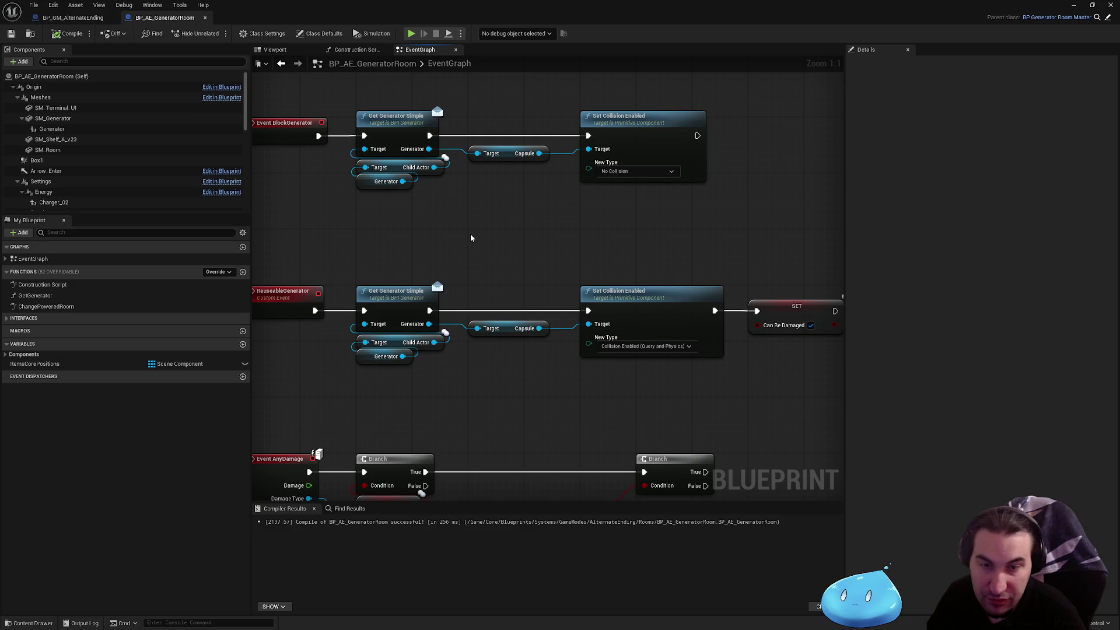
mouse_move(472, 238)
left_mouse_down()
mouse_move(408, 236)
mouse_move(458, 224)
mouse_move(448, 218)
left_mouse_up()
mouse_move(335, 213)
left_mouse_down()
mouse_move(428, 180)
mouse_move(445, 218)
left_mouse_up()
left_click_drag(677, 244, 709, 317)
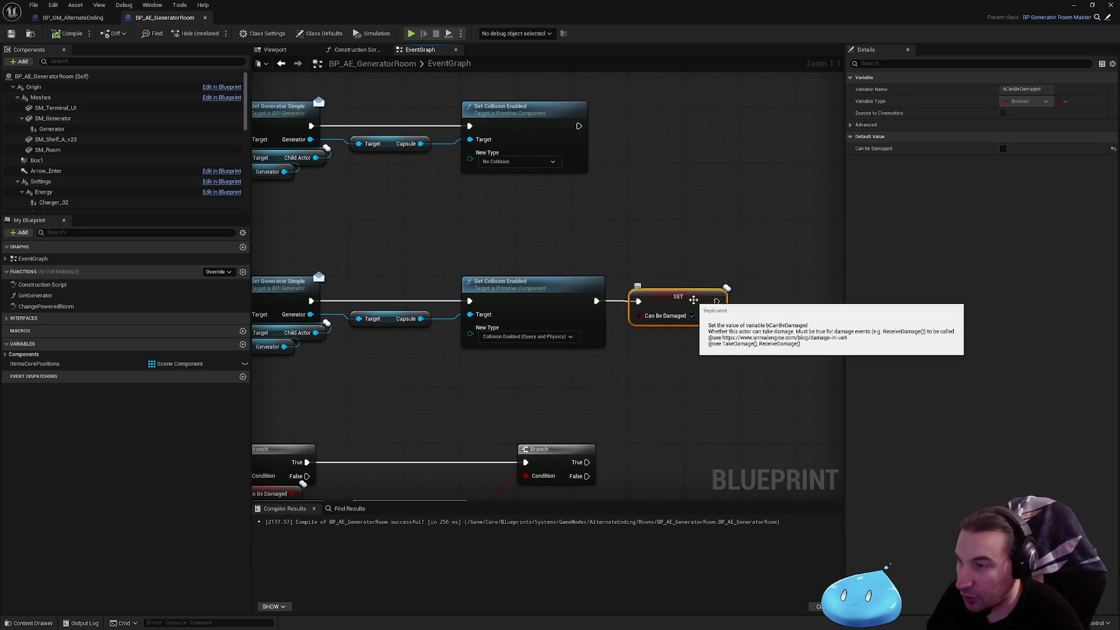
left_click(668, 232)
left_click_drag(669, 232, 709, 224)
mouse_move(352, 236)
left_mouse_down()
mouse_move(426, 233)
mouse_move(374, 257)
mouse_move(612, 362)
mouse_move(350, 251)
mouse_move(740, 382)
left_mouse_up()
left_click(609, 362)
left_click(354, 236)
left_click(742, 382)
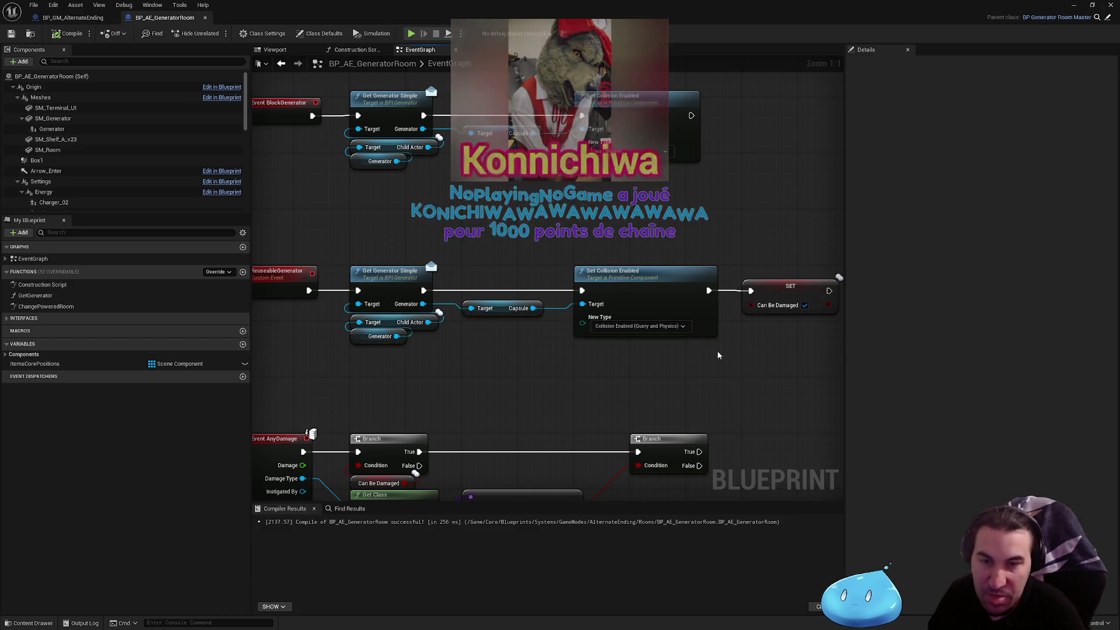
mouse_move(337, 250)
left_mouse_down()
mouse_move(744, 374)
mouse_move(489, 274)
mouse_move(340, 240)
mouse_move(720, 368)
mouse_move(730, 356)
left_mouse_up()
mouse_move(731, 357)
left_mouse_down()
mouse_move(350, 251)
mouse_move(743, 371)
mouse_move(349, 239)
left_mouse_up()
left_click(745, 377)
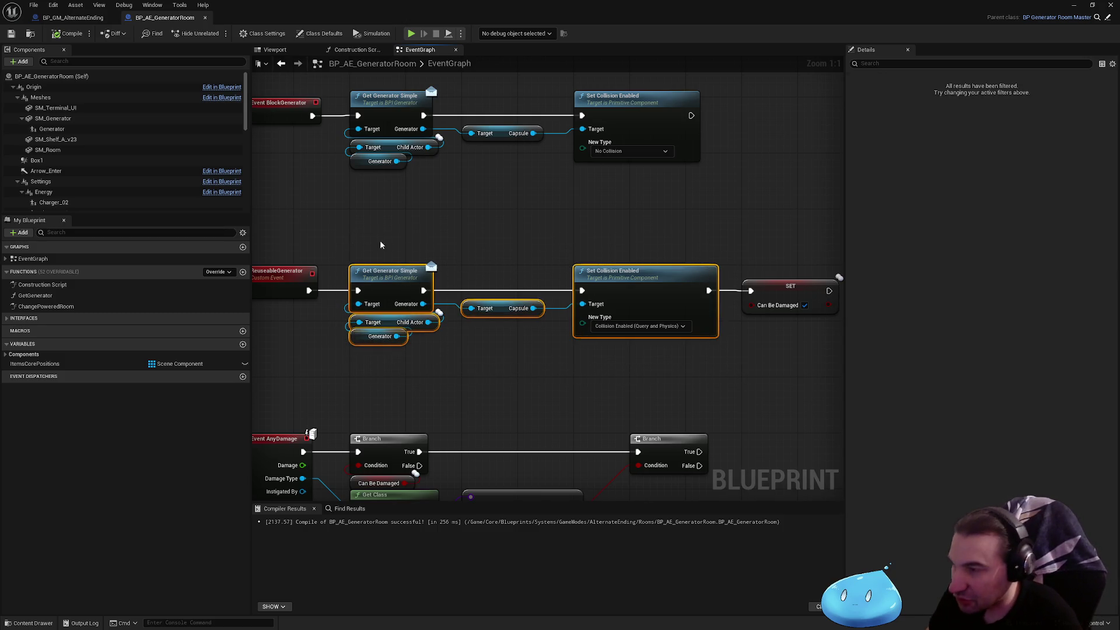
- Move the SET node beside ReuseableGenerator, then compile and save the blueprint
key("ctrl+x")
key("ctrl+v")
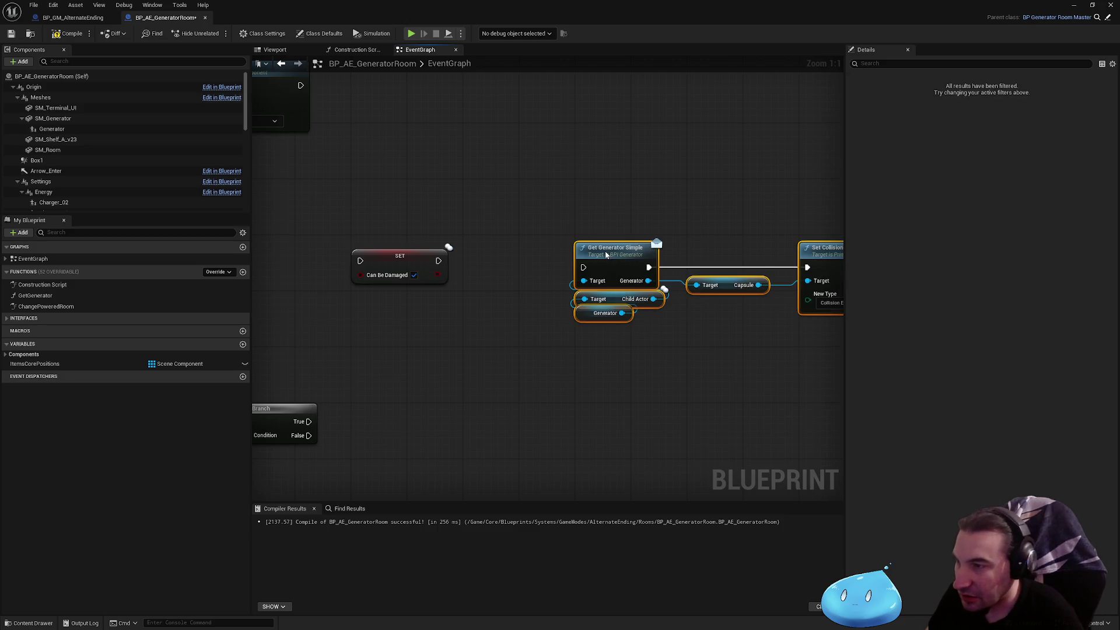
key("ctrl+z")
key("ctrl+z")
left_click_drag(803, 301, 336, 304)
scroll(447, 303, "down", 1)
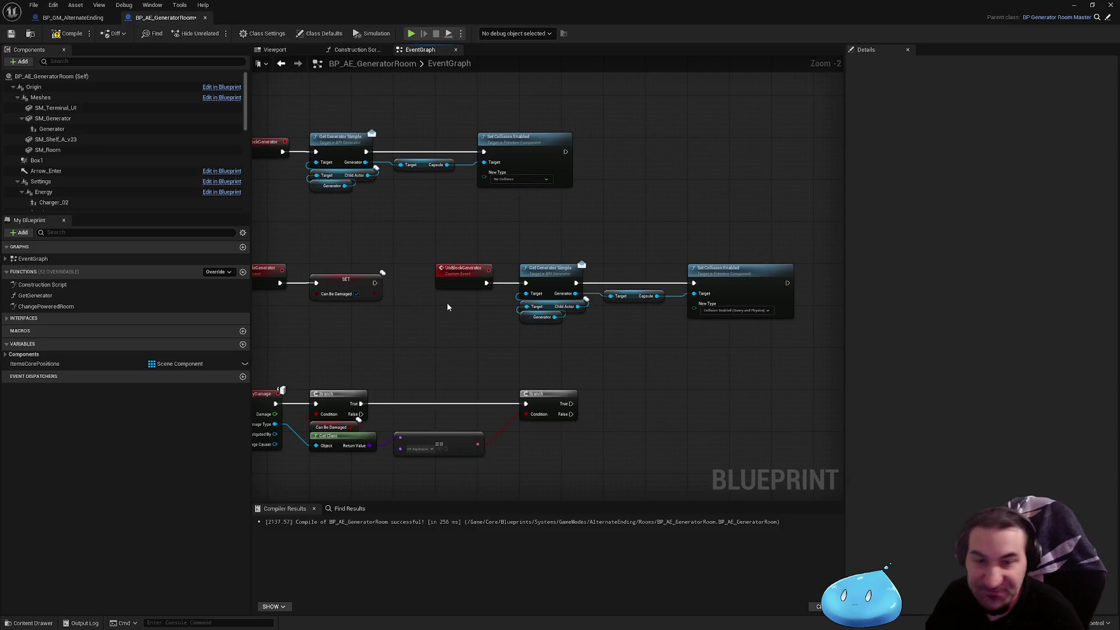
scroll(447, 301, "down", 1)
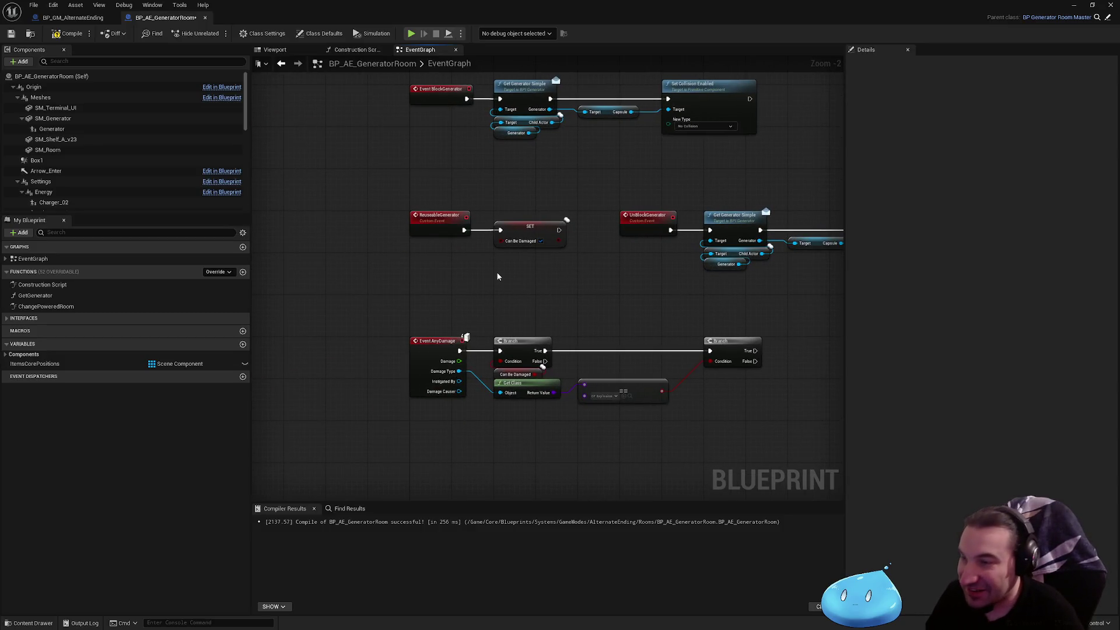
left_click(68, 33)
left_click(11, 33)
- Set the UnBlockGenerator event's replication to Multicast
mouse_move(521, 154)
left_mouse_down()
mouse_move(453, 215)
mouse_move(304, 198)
mouse_move(482, 181)
mouse_move(600, 310)
mouse_move(580, 238)
mouse_move(530, 297)
mouse_move(583, 317)
mouse_move(650, 473)
mouse_move(551, 327)
left_mouse_up()
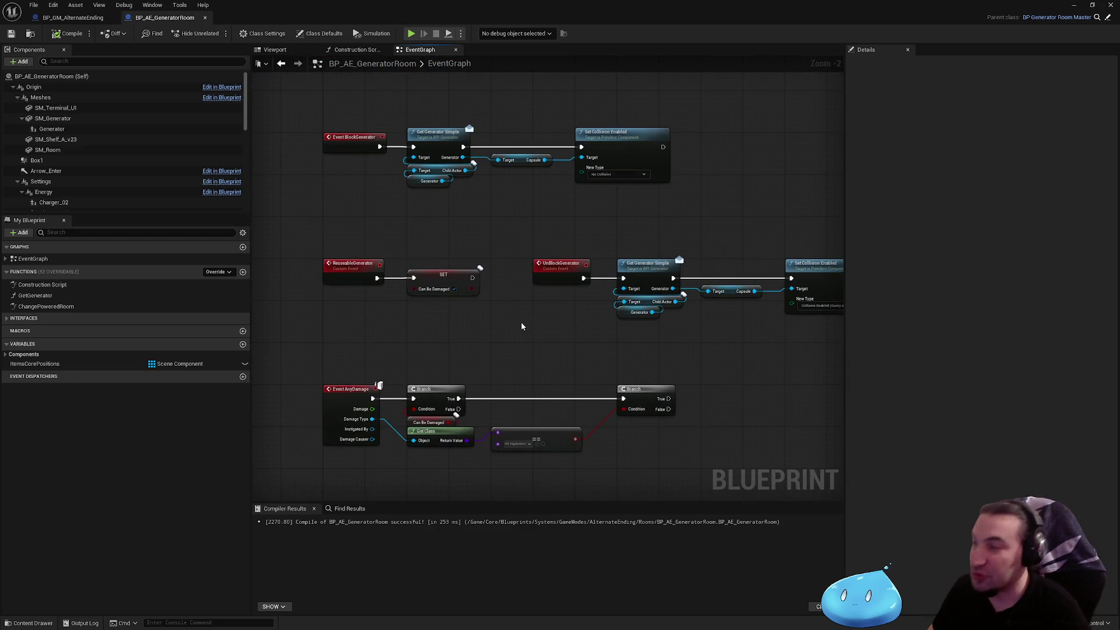
left_click_drag(532, 245, 839, 338)
scroll(484, 270, "up", 2)
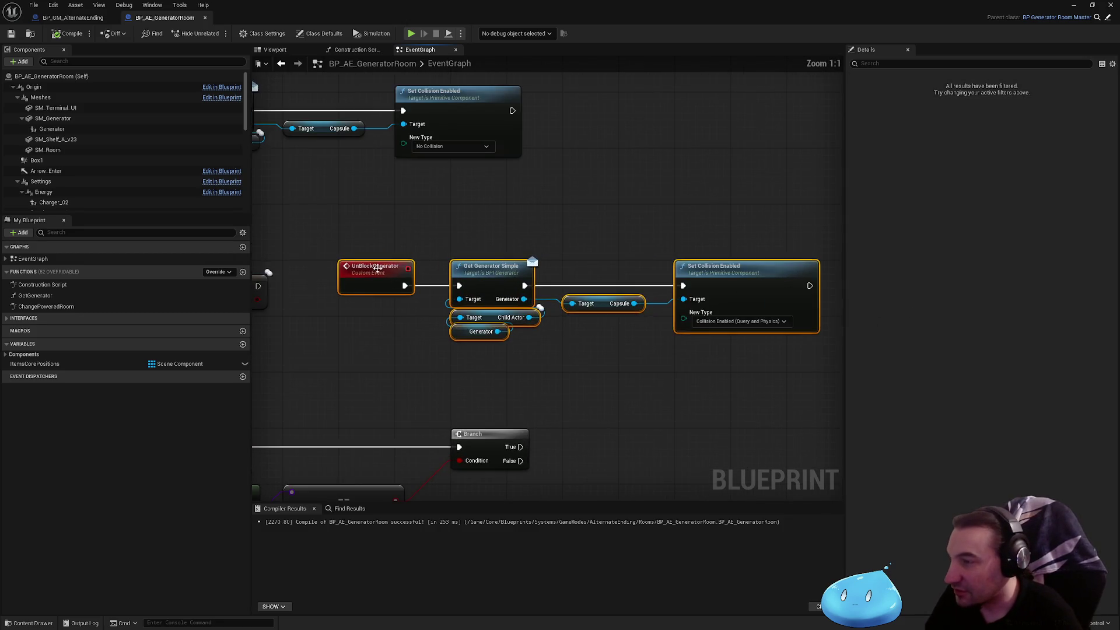
left_click(491, 300)
left_click(490, 269)
left_click(1026, 124)
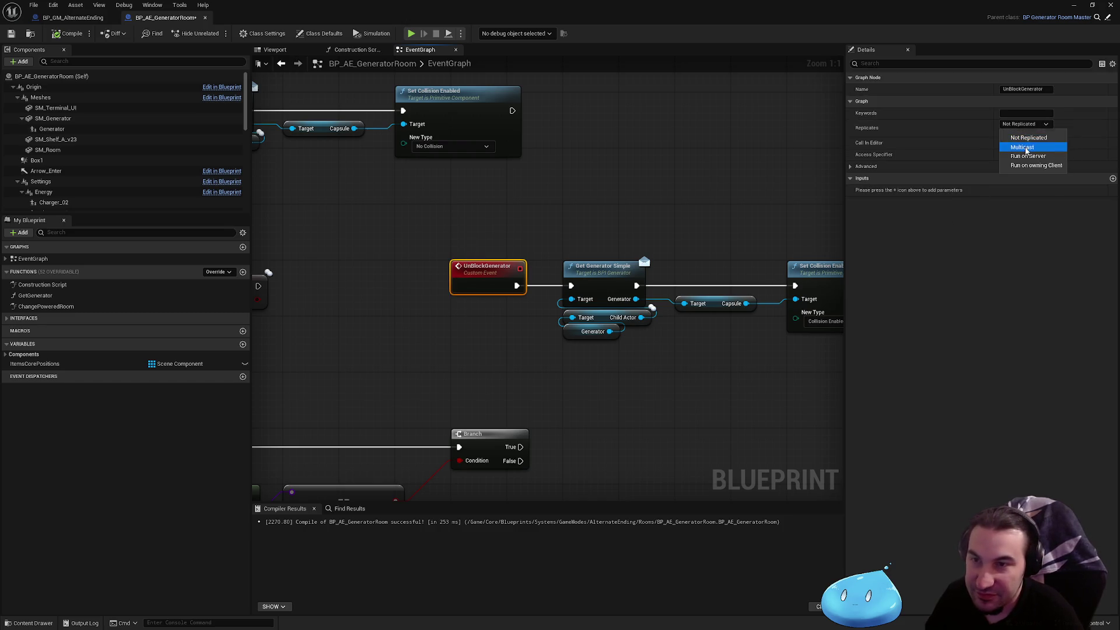
left_click(1025, 147)
scroll(508, 201, "down", 3)
left_click_drag(507, 200, 749, 277)
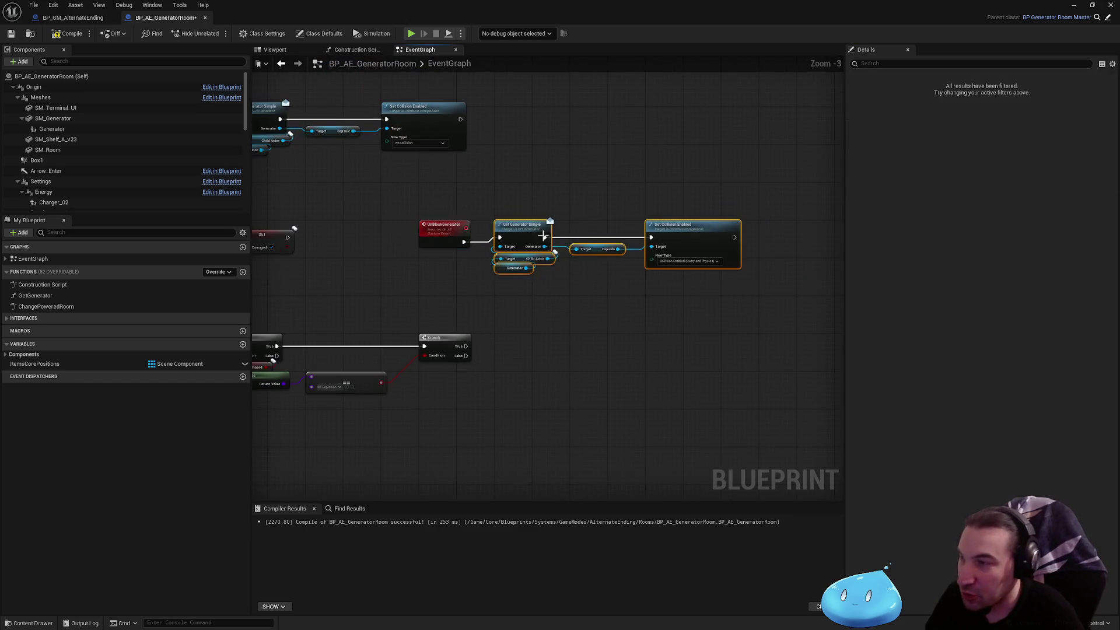
scroll(545, 238, "up", 3)
- Add an Un Block Generator call right after the SET node in the ReuseableGenerator chain
left_click_drag(301, 258, 610, 295)
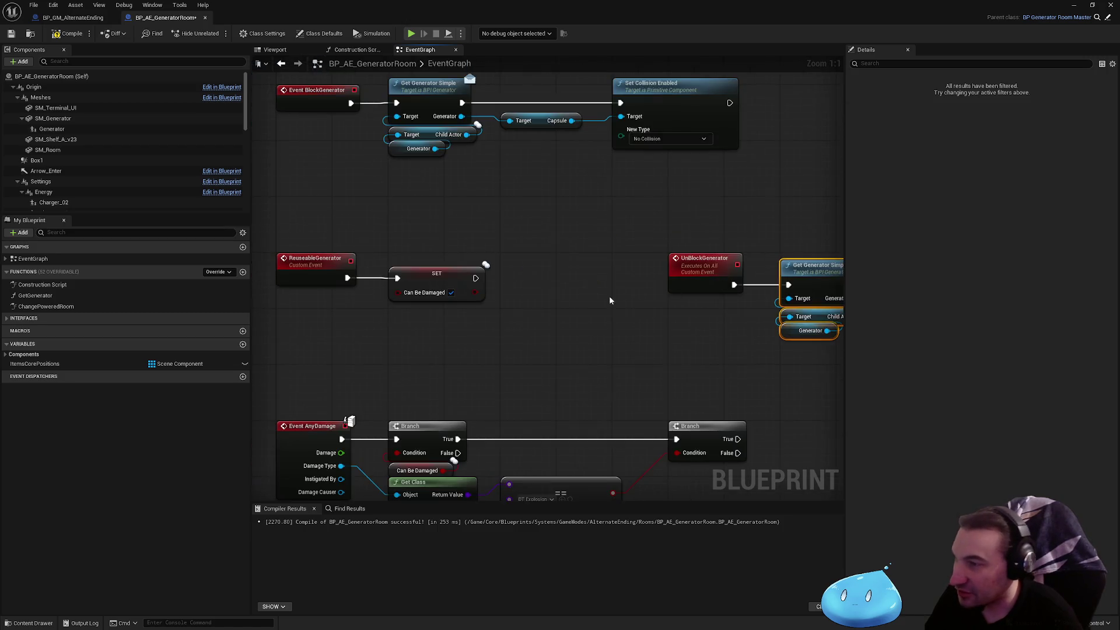
right_click(516, 293)
type("unblo")
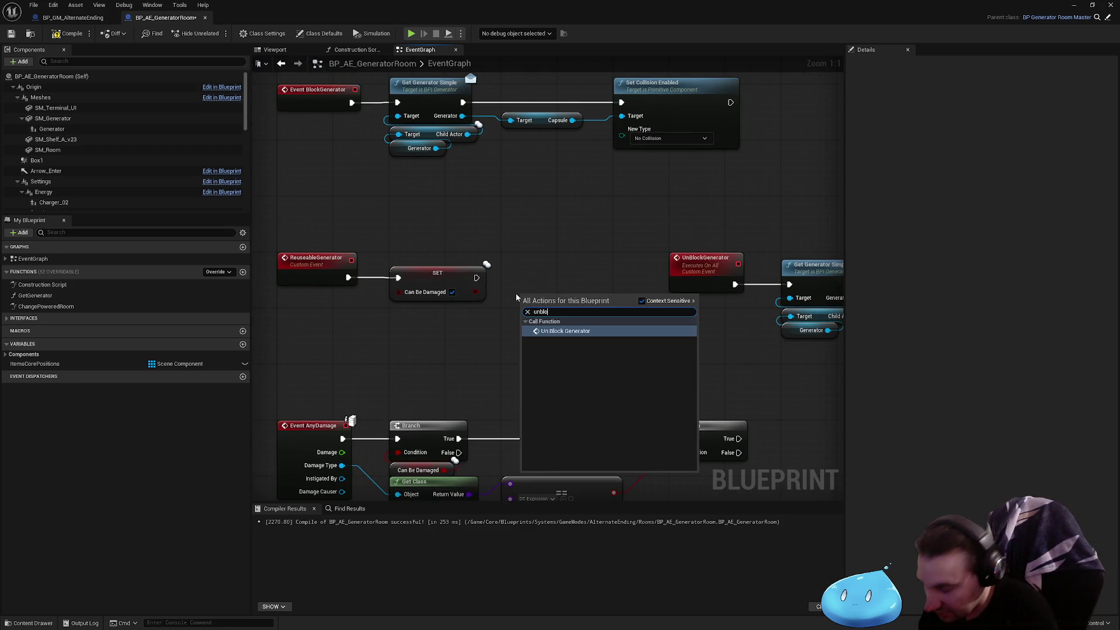
key("Return")
mouse_move(543, 297)
left_mouse_down()
mouse_move(530, 255)
mouse_move(476, 278)
left_mouse_up()
- Rename the UnBlockGenerator event to UnblockGenerator
left_click(707, 262)
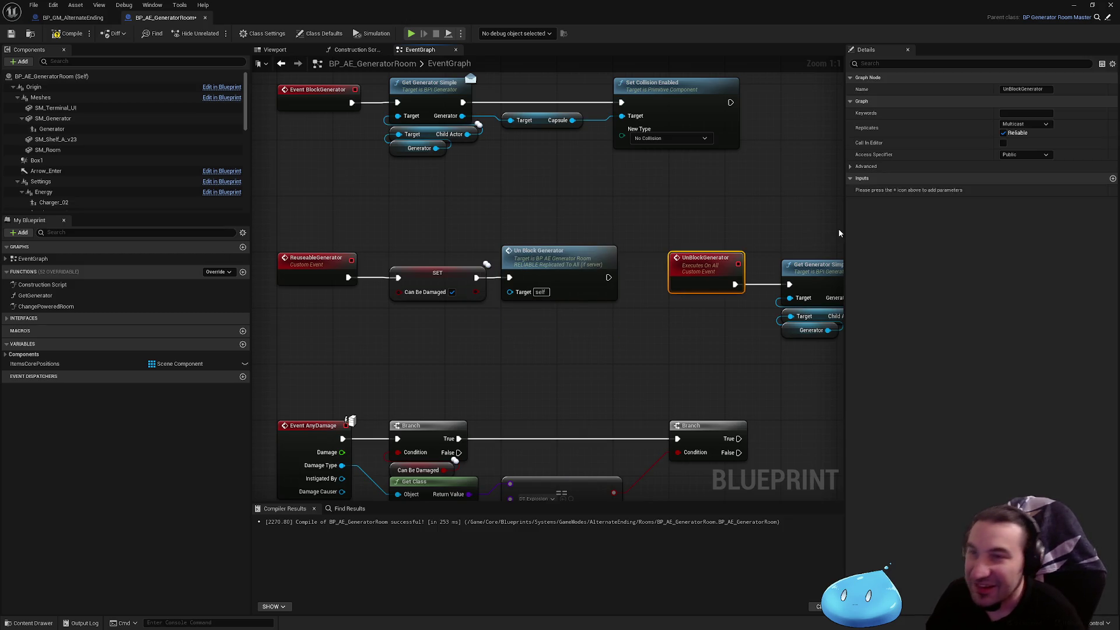
left_click(1015, 89)
key("BackSpace")
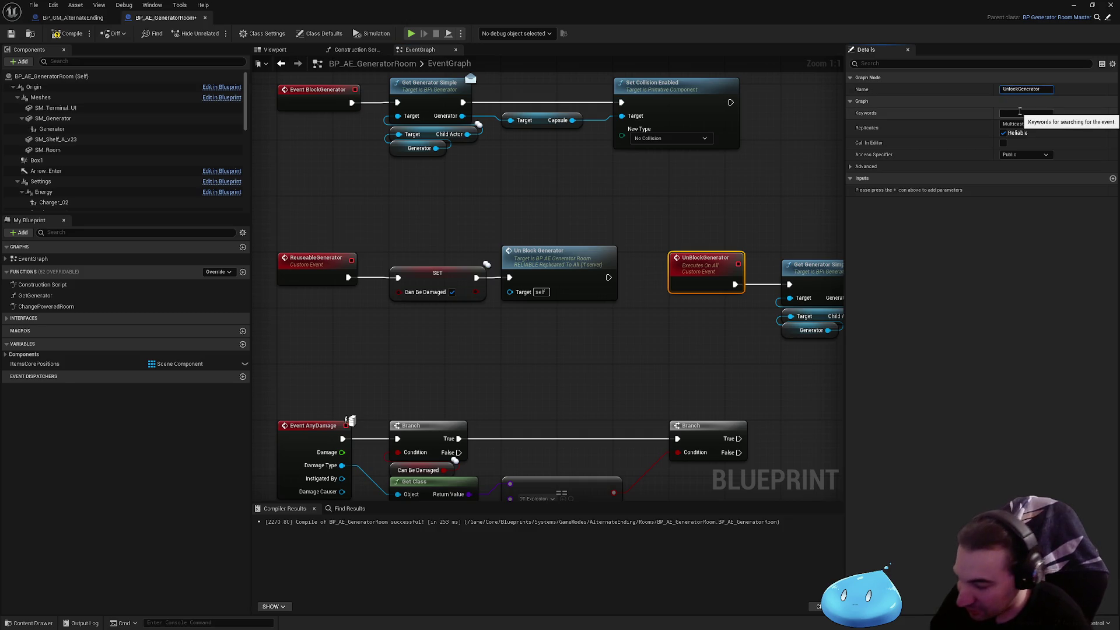
type("b")
key("Return")
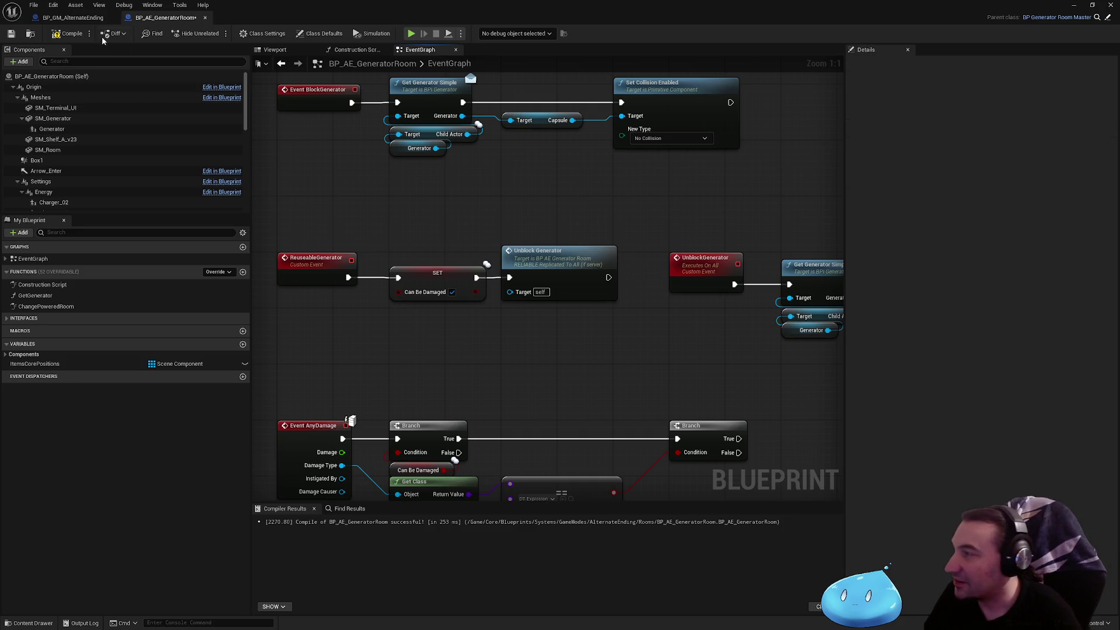
- Recompile and save the generator room blueprint, then switch to BP_GM_AlternateEnding
left_click(67, 33)
key("ctrl+s")
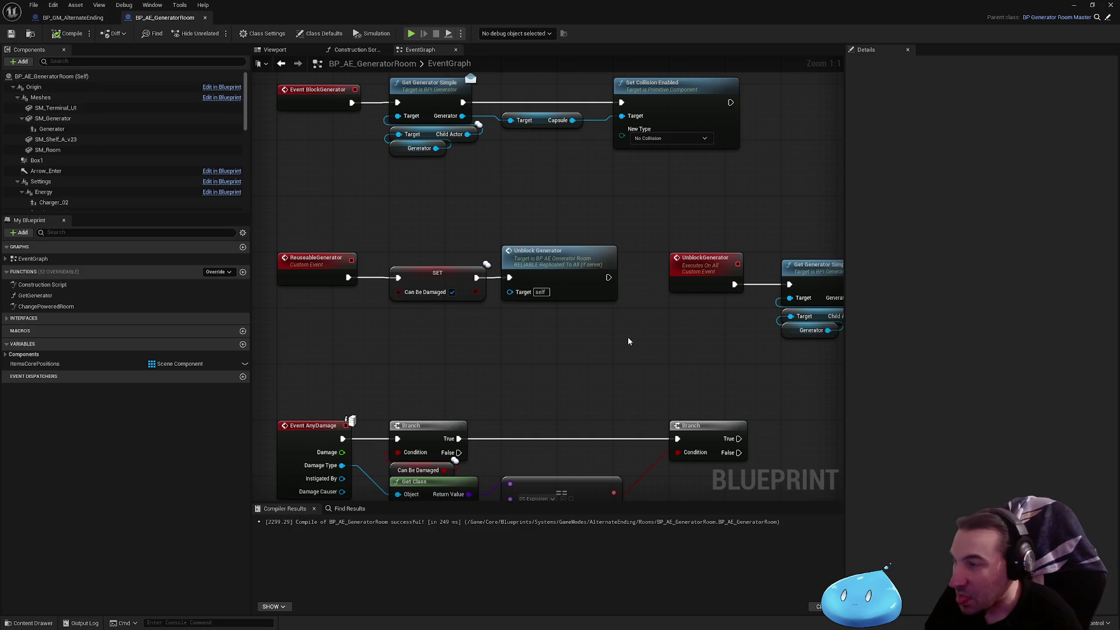
scroll(627, 340, "down", 2)
mouse_move(570, 319)
left_mouse_down()
mouse_move(478, 315)
mouse_move(795, 318)
mouse_move(500, 212)
mouse_move(527, 236)
mouse_move(426, 245)
mouse_move(563, 307)
mouse_move(465, 292)
mouse_move(537, 298)
left_mouse_up()
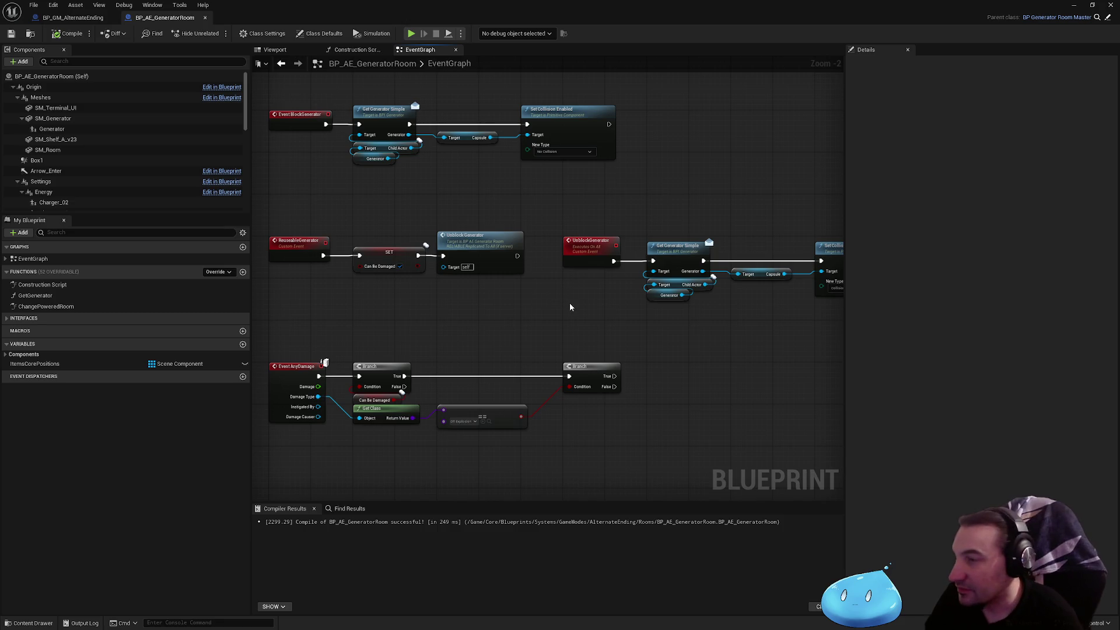
mouse_move(555, 298)
left_mouse_down()
mouse_move(408, 295)
mouse_move(659, 307)
left_mouse_up()
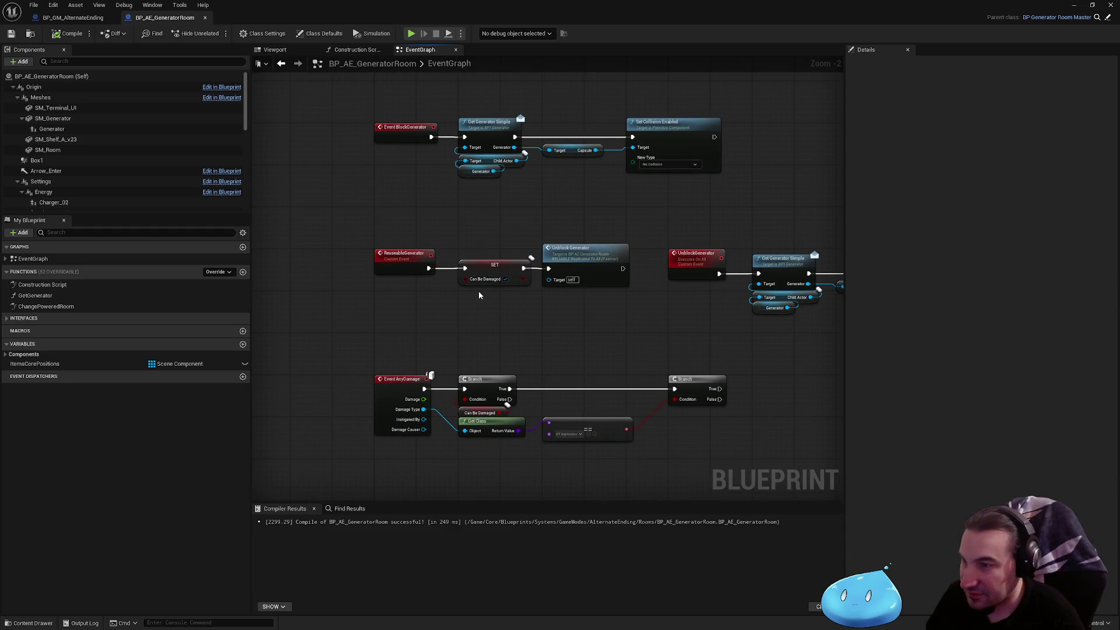
left_click(73, 18)
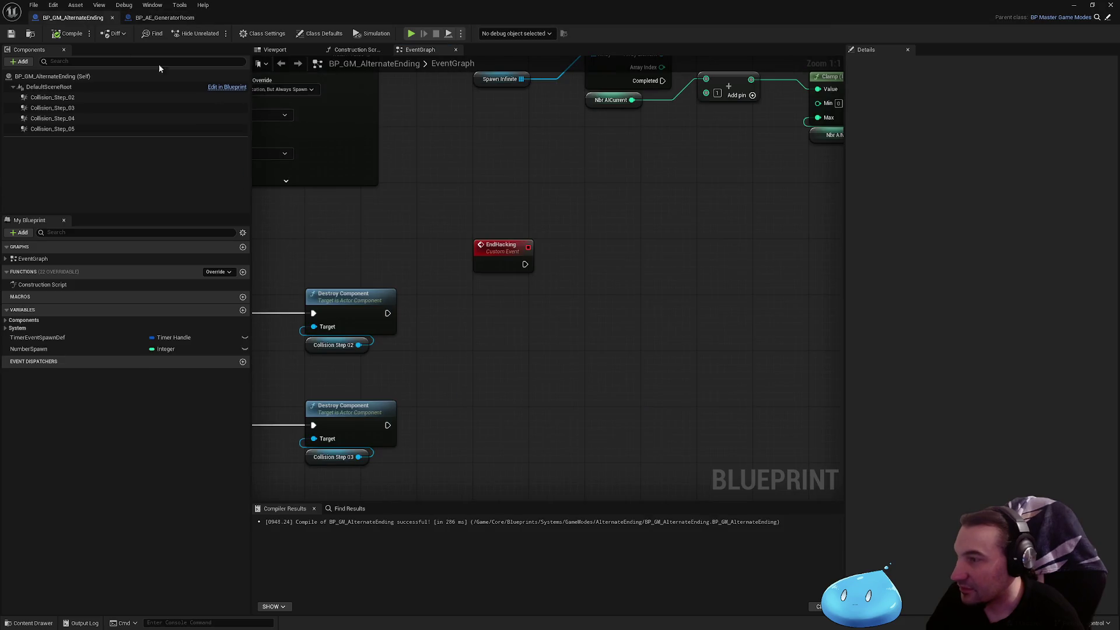
- Add a new variable named Generator to BP_GM_AlternateEnding
left_click_drag(525, 265, 590, 273)
left_click(482, 365)
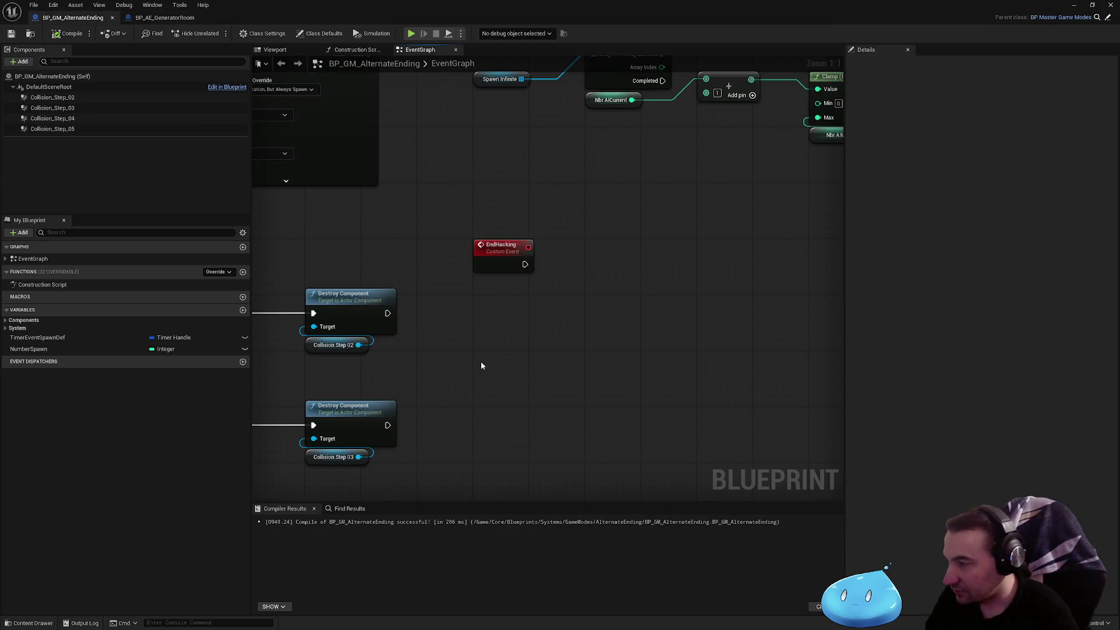
scroll(563, 281, "down", 3)
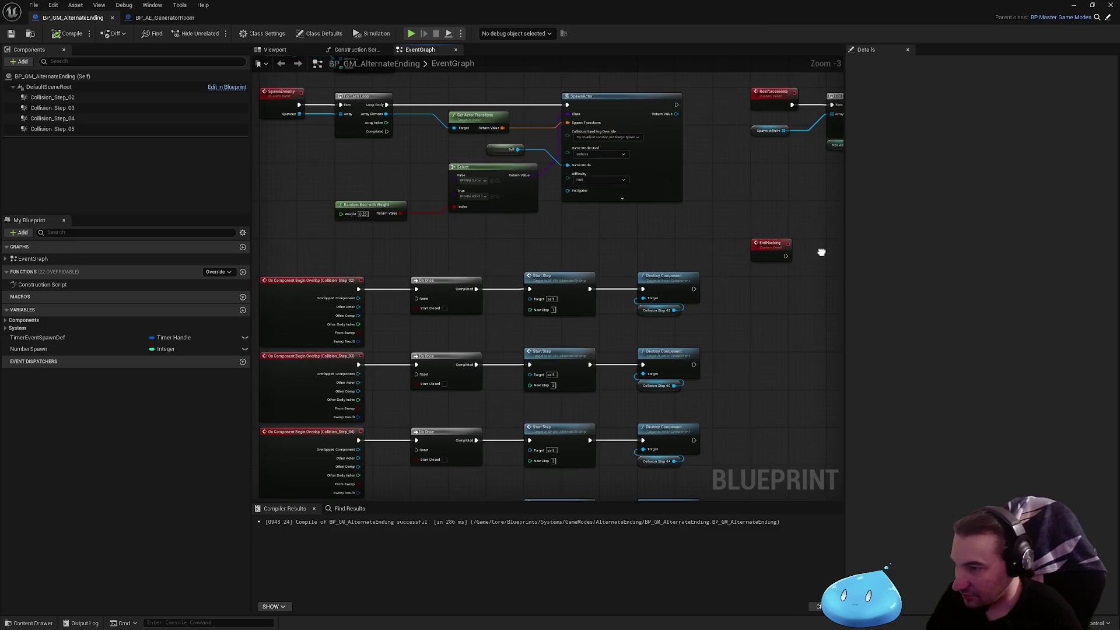
mouse_move(820, 252)
left_mouse_down()
mouse_move(646, 238)
mouse_move(528, 305)
left_mouse_up()
scroll(673, 343, "up", 4)
scroll(673, 343, "down", 4)
scroll(525, 242, "up", 2)
mouse_move(525, 242)
left_mouse_down()
mouse_move(515, 255)
mouse_move(119, 98)
left_mouse_up()
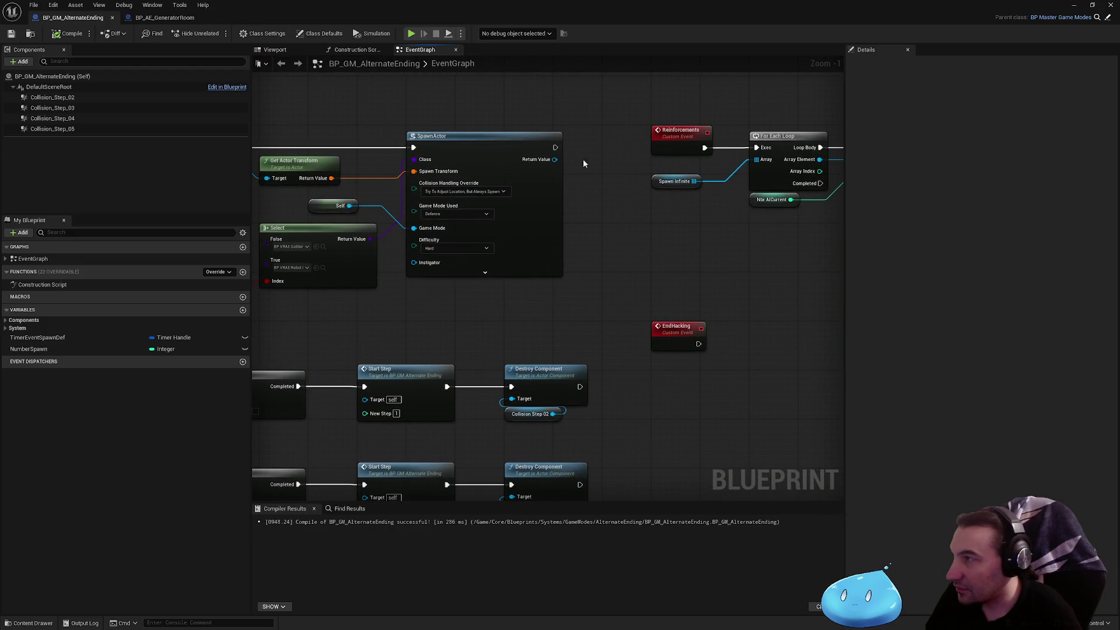
left_click_drag(359, 338, 232, 295)
left_click(243, 310)
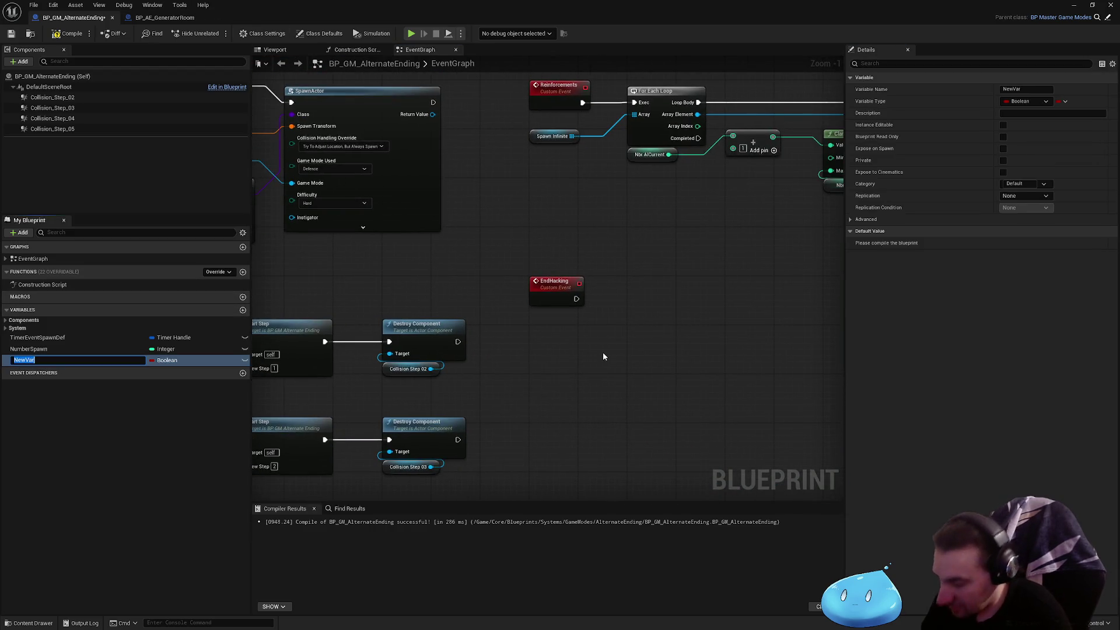
type("Generator")
key("Return")
- Make Generator a BP AE Generator Room reference and place its getter near EndHacking
left_click(168, 361)
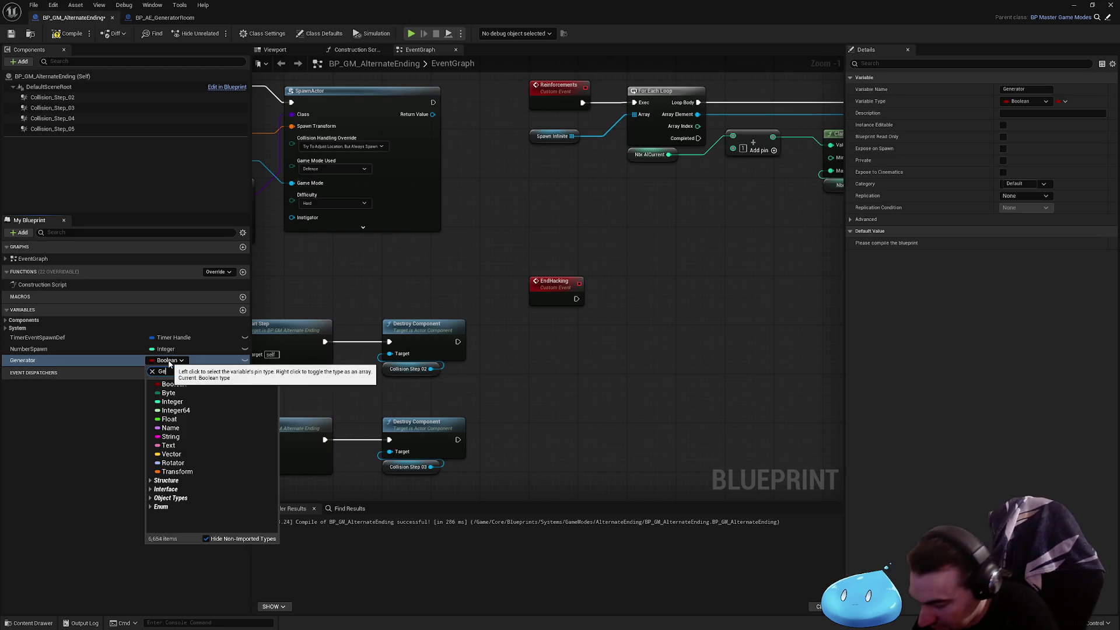
type("nerator")
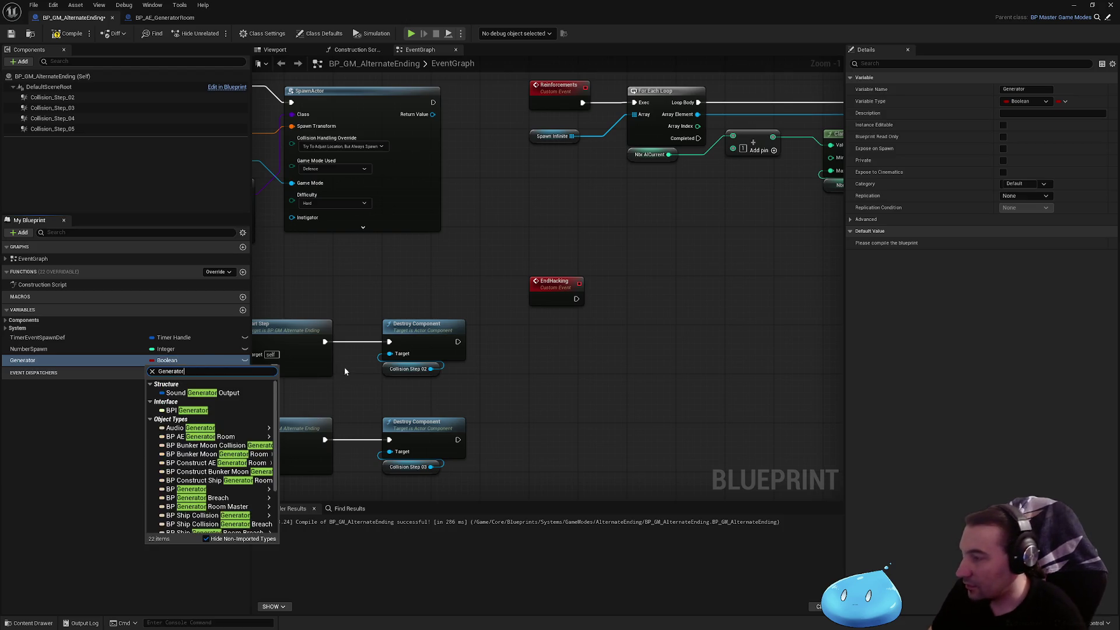
mouse_move(251, 436)
left_click(301, 442)
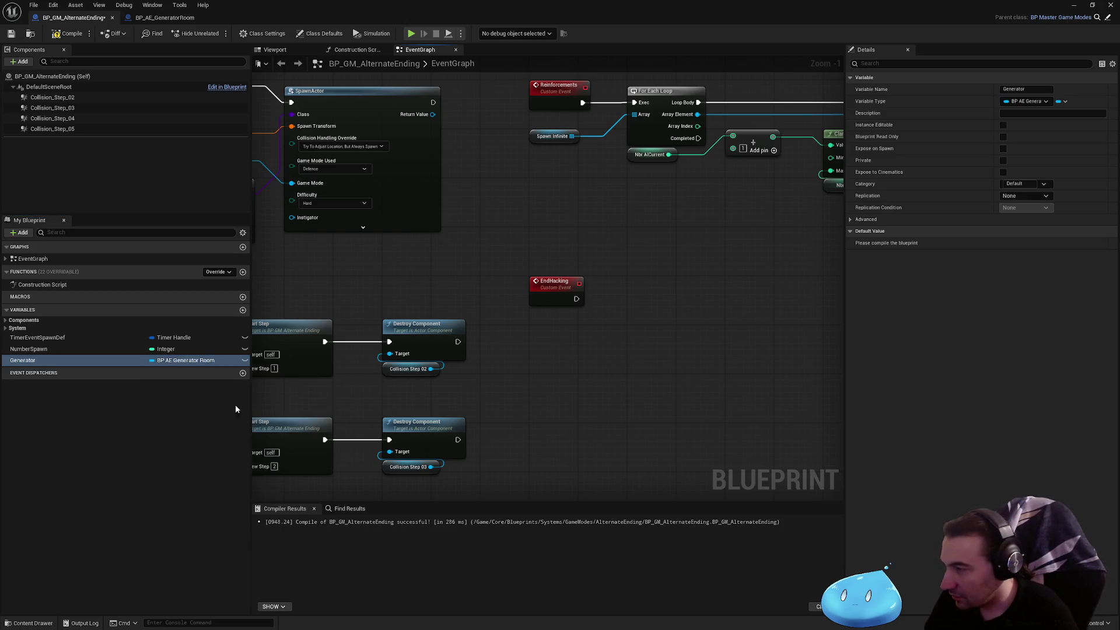
left_click_drag(97, 360, 618, 315)
left_click(633, 329)
- Make Generator instance editable, move it and NumberSpawn into System, and compile
left_click(245, 360)
mouse_move(27, 359)
left_mouse_down()
mouse_move(20, 330)
mouse_move(29, 371)
mouse_move(27, 348)
left_mouse_up()
mouse_move(29, 391)
left_mouse_down()
mouse_move(44, 402)
mouse_move(17, 328)
mouse_move(32, 368)
left_mouse_up()
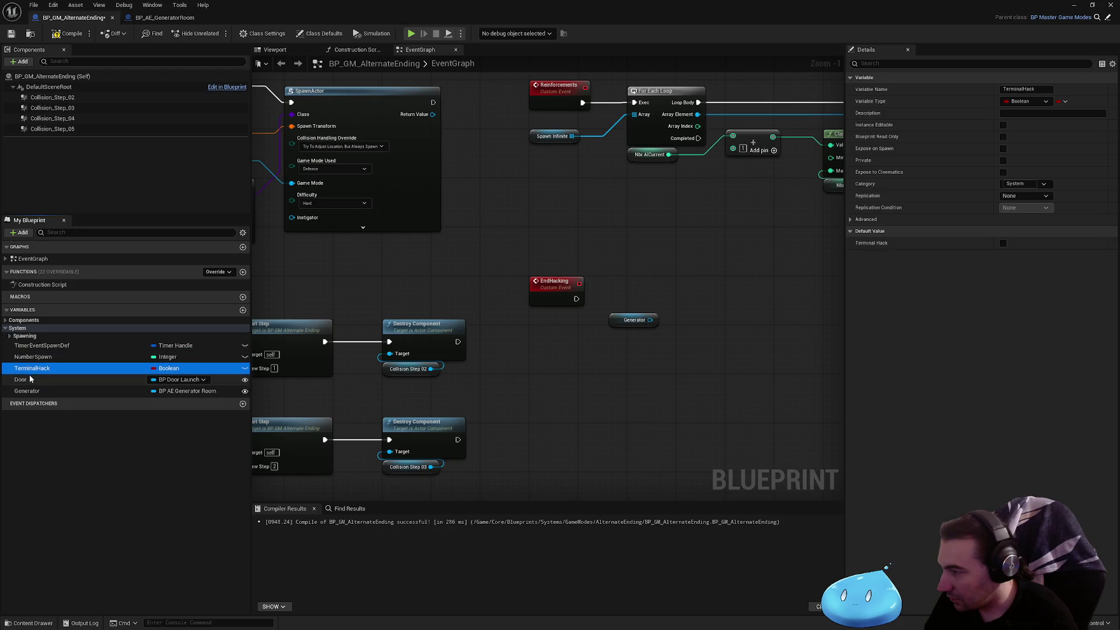
left_click(83, 382)
left_click(89, 391)
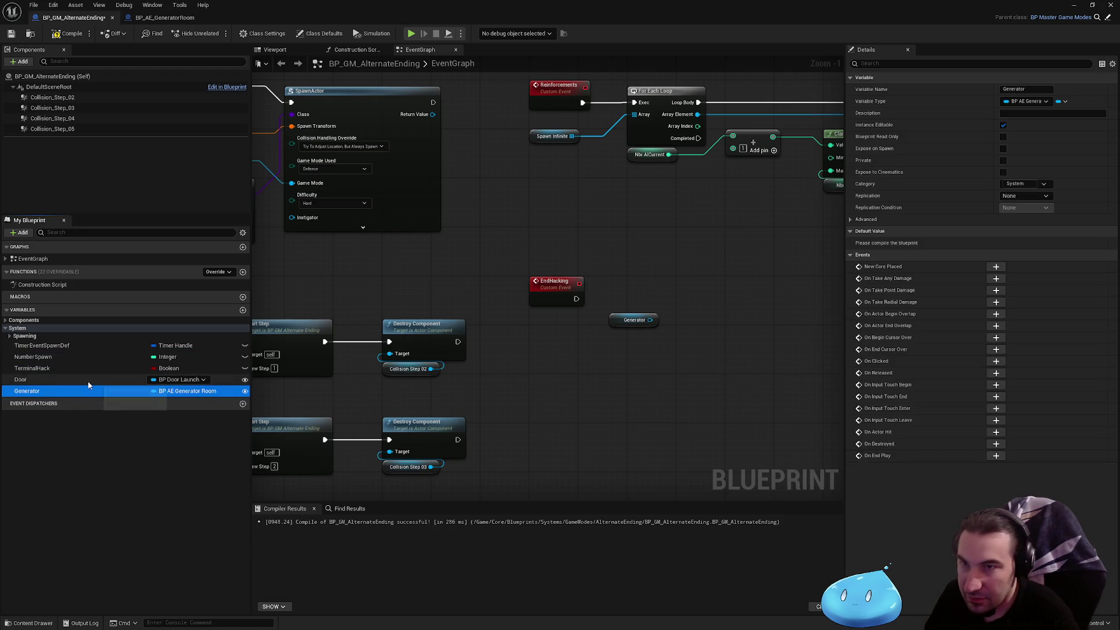
left_click(64, 33)
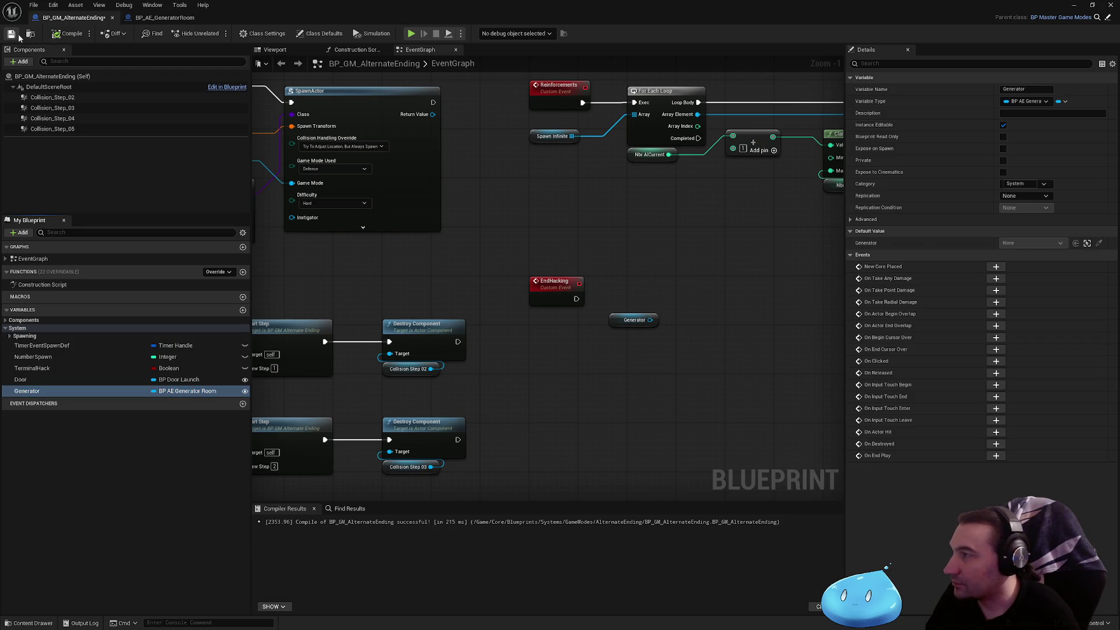
left_click(48, 389)
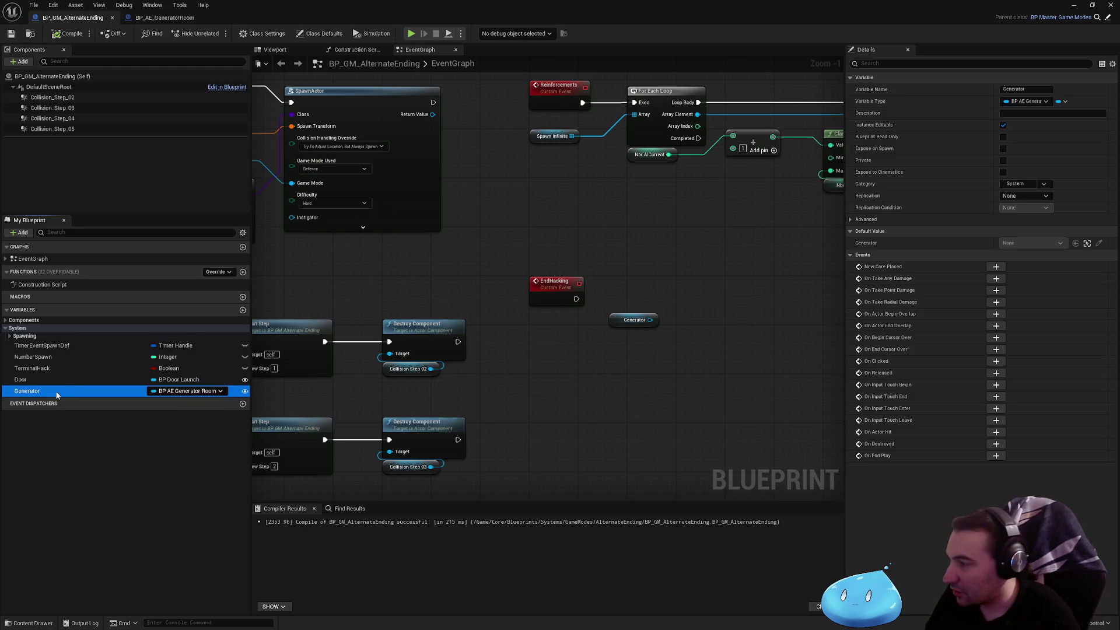
left_click(6, 328)
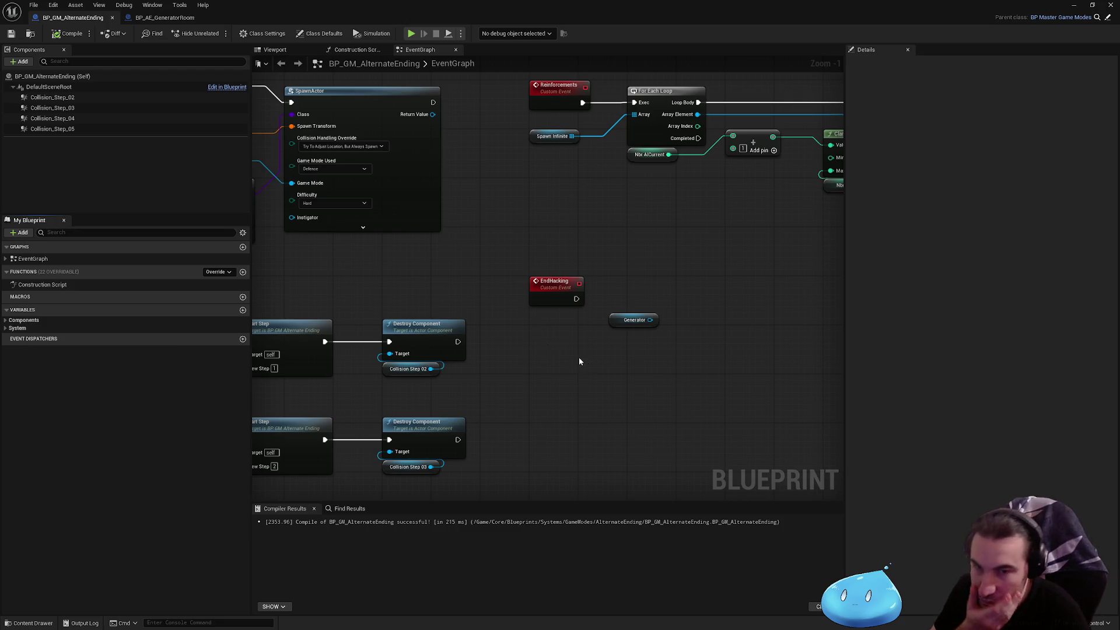
- Convert the Generator getter to a validated get and wire EndHacking's exec into it
scroll(649, 321, "up", 1)
right_click(640, 322)
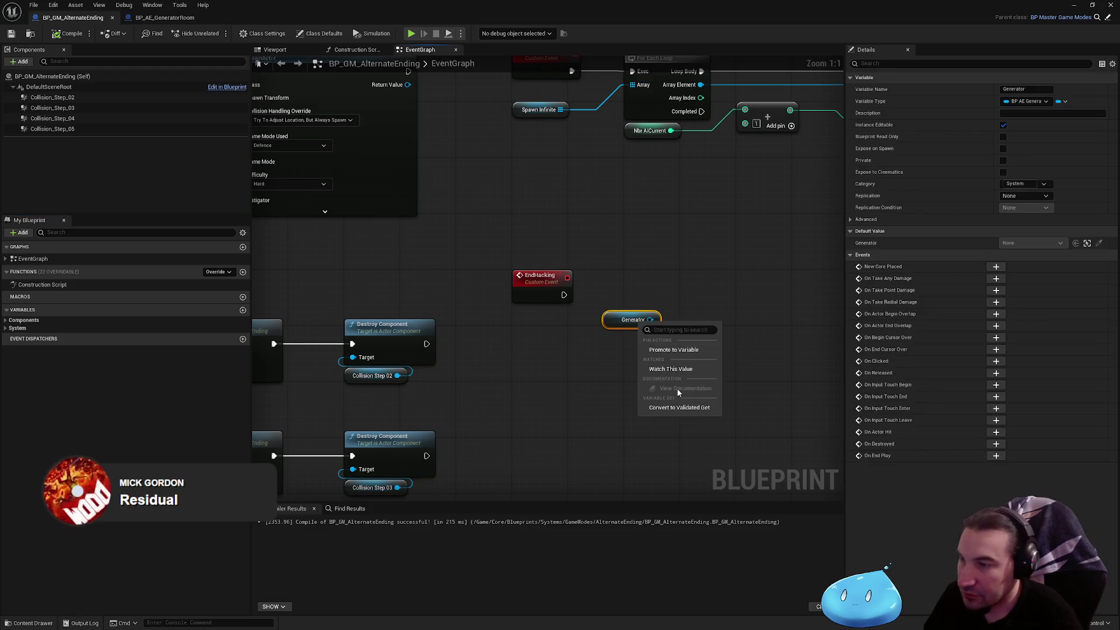
left_click(680, 407)
mouse_move(615, 335)
left_mouse_down()
mouse_move(638, 300)
mouse_move(564, 295)
left_mouse_up()
mouse_move(663, 257)
left_mouse_down()
mouse_move(596, 251)
mouse_move(529, 272)
left_mouse_up()
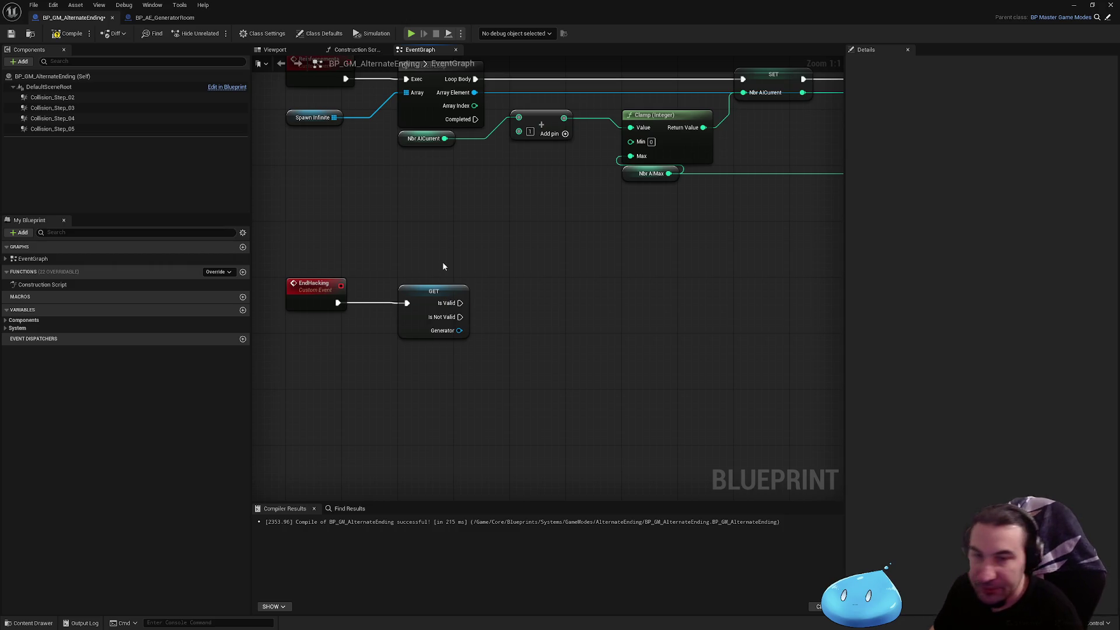
left_click_drag(470, 266, 515, 262)
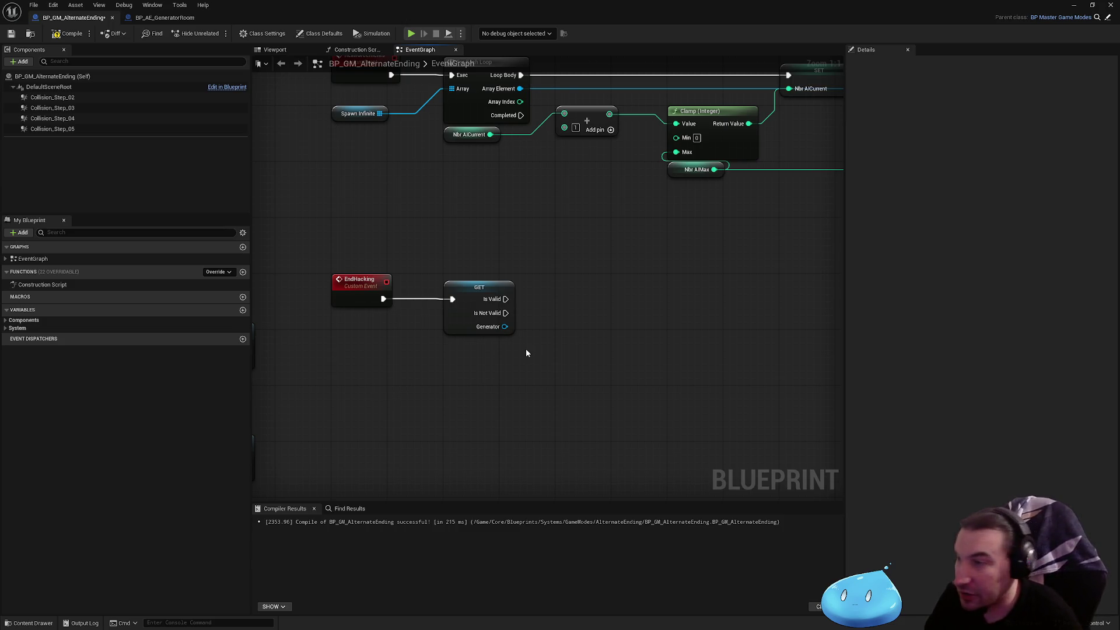
mouse_move(570, 315)
left_mouse_down()
mouse_move(490, 323)
mouse_move(520, 373)
mouse_move(475, 243)
mouse_move(502, 370)
mouse_move(573, 340)
mouse_move(489, 375)
left_mouse_up()
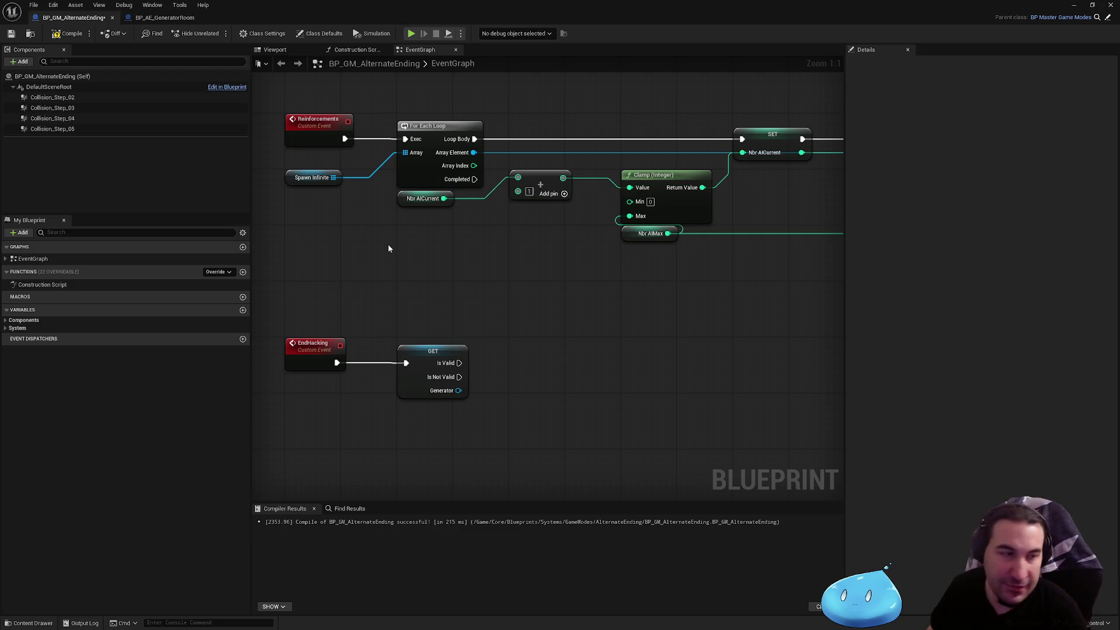
- Survey the event graph to locate the EndHacking event and its Generator GET node
left_click_drag(397, 239, 387, 275)
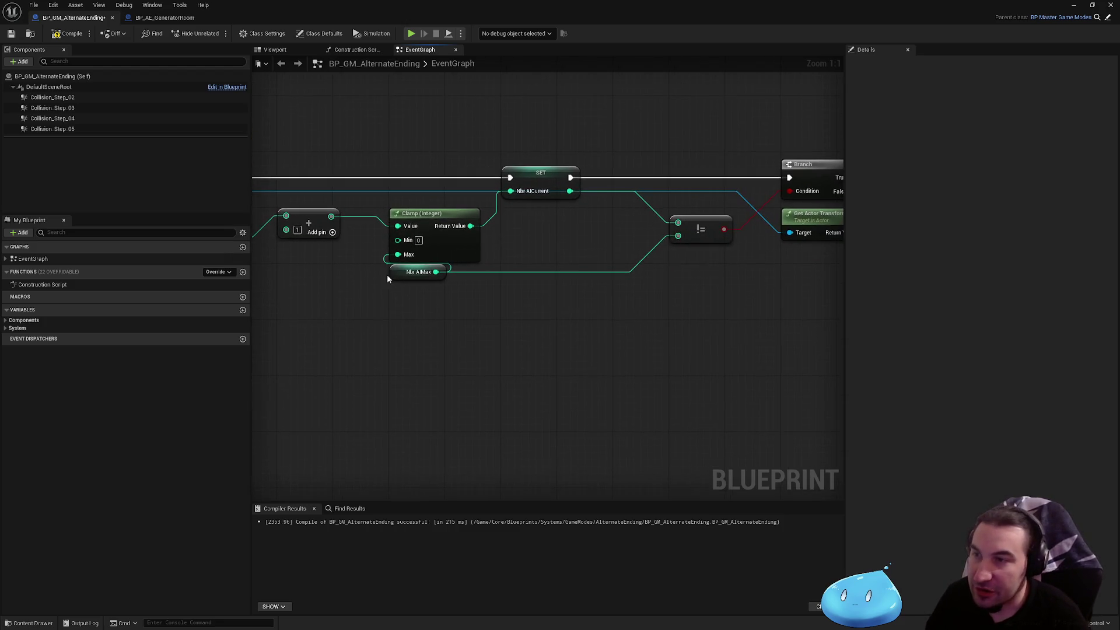
mouse_move(565, 253)
left_mouse_down()
mouse_move(598, 261)
mouse_move(401, 284)
mouse_move(545, 301)
mouse_move(415, 378)
left_mouse_up()
scroll(412, 267, "down", 2)
scroll(590, 270, "down", 3)
left_click_drag(506, 282, 512, 149)
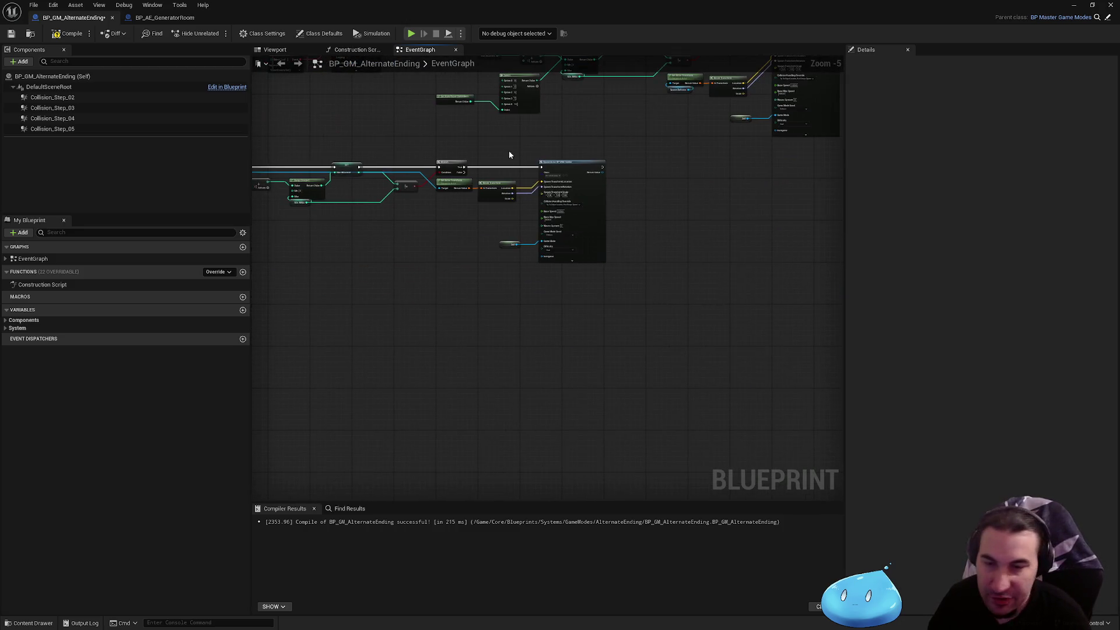
scroll(573, 182, "up", 3)
scroll(708, 220, "down", 3)
scroll(665, 282, "up", 3)
scroll(665, 282, "down", 2)
left_click_drag(666, 283, 580, 267)
scroll(631, 317, "up", 2)
scroll(611, 321, "up", 2)
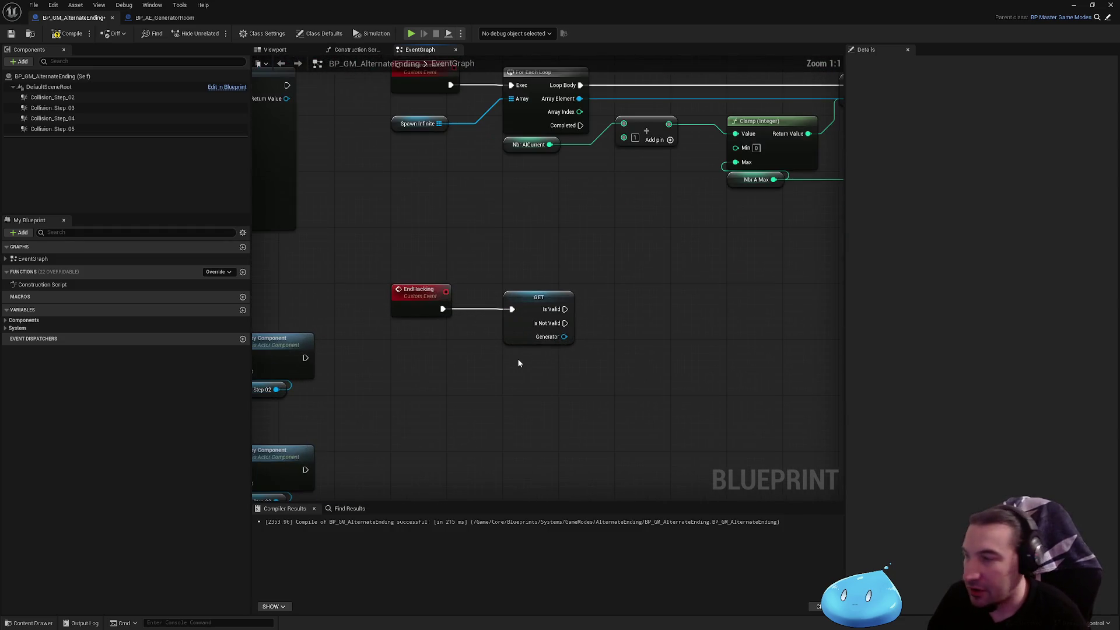
scroll(526, 263, "down", 2)
scroll(495, 292, "up", 2)
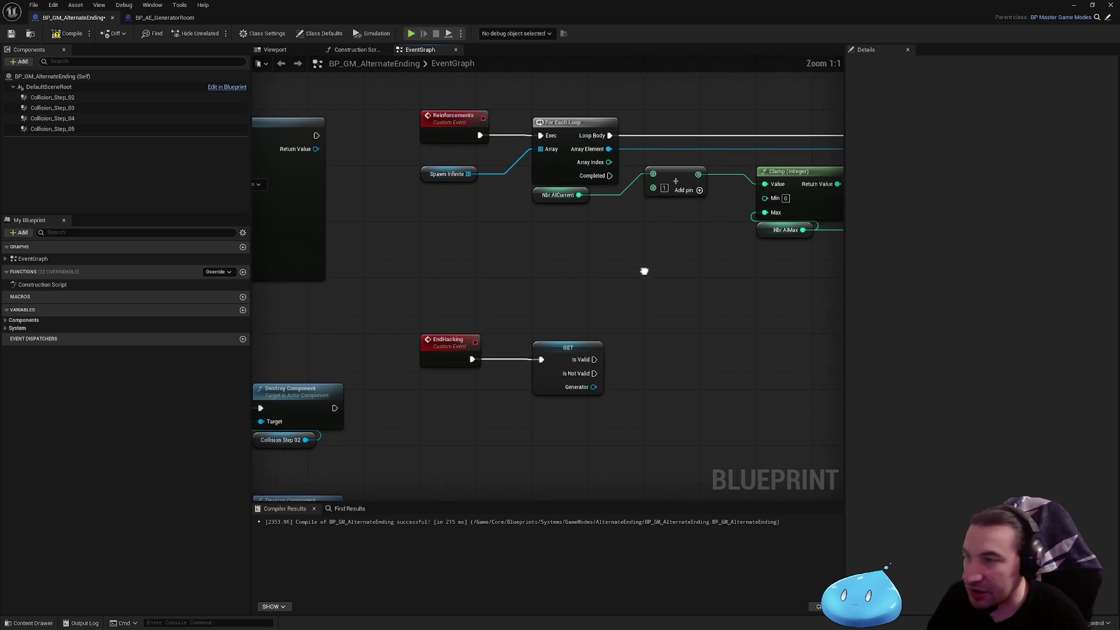
left_click_drag(645, 267, 420, 265)
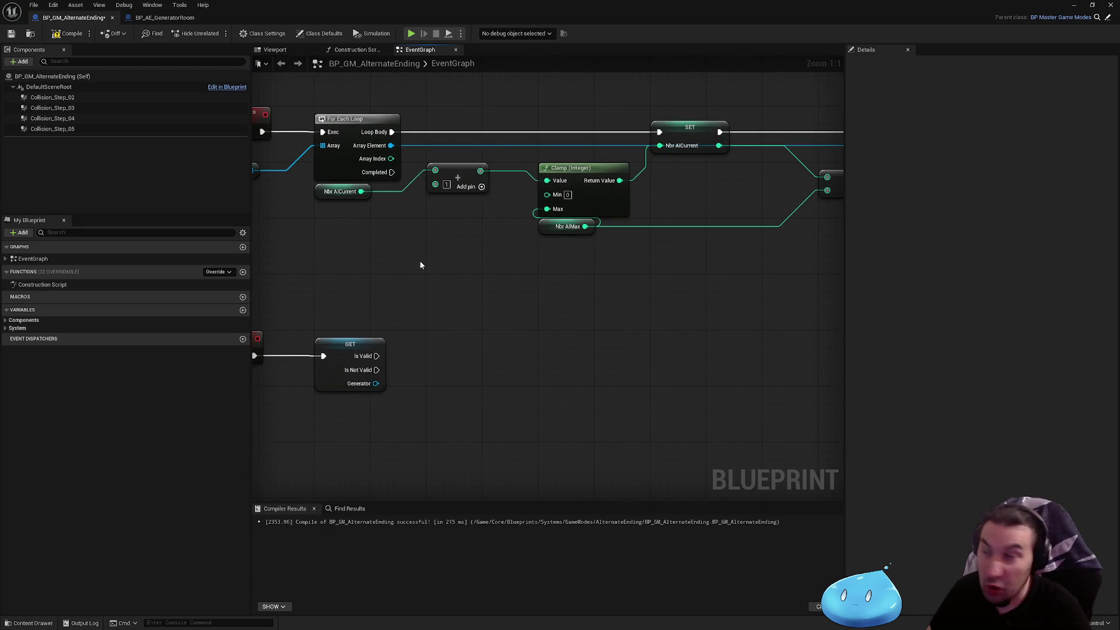
mouse_move(418, 258)
left_mouse_down()
mouse_move(546, 296)
mouse_move(510, 305)
mouse_move(491, 233)
left_mouse_up()
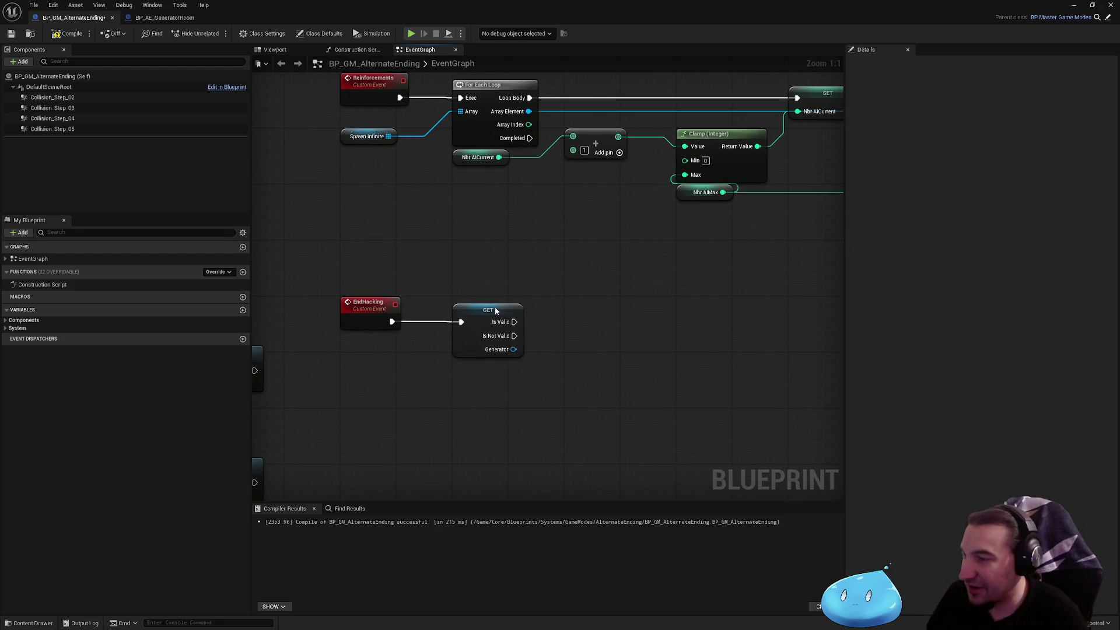
- Call Reuseable Generator on the valid Generator reference beside GET, and compile
left_click_drag(513, 351, 584, 371)
type("reusa")
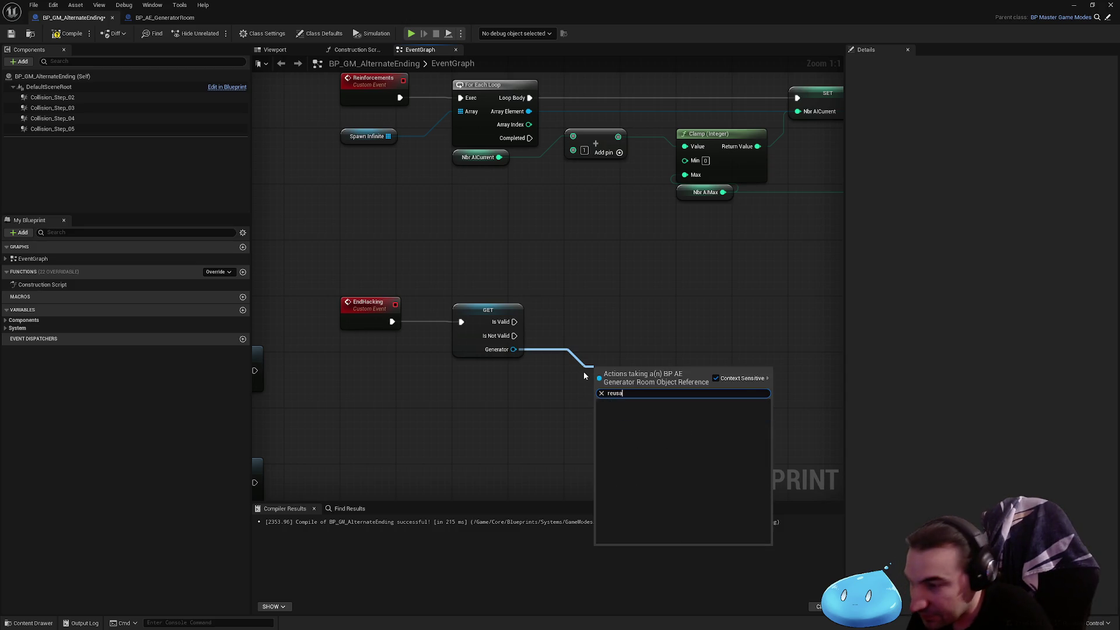
key("Return")
left_click_drag(623, 380, 599, 310)
left_click(583, 274)
left_click(67, 33)
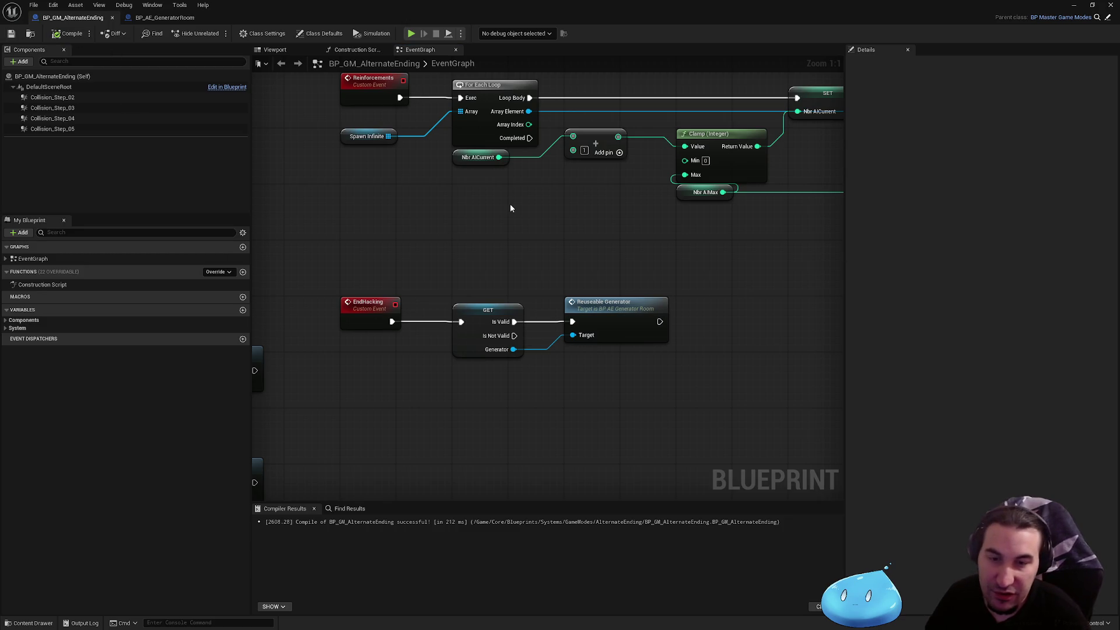
key("super")
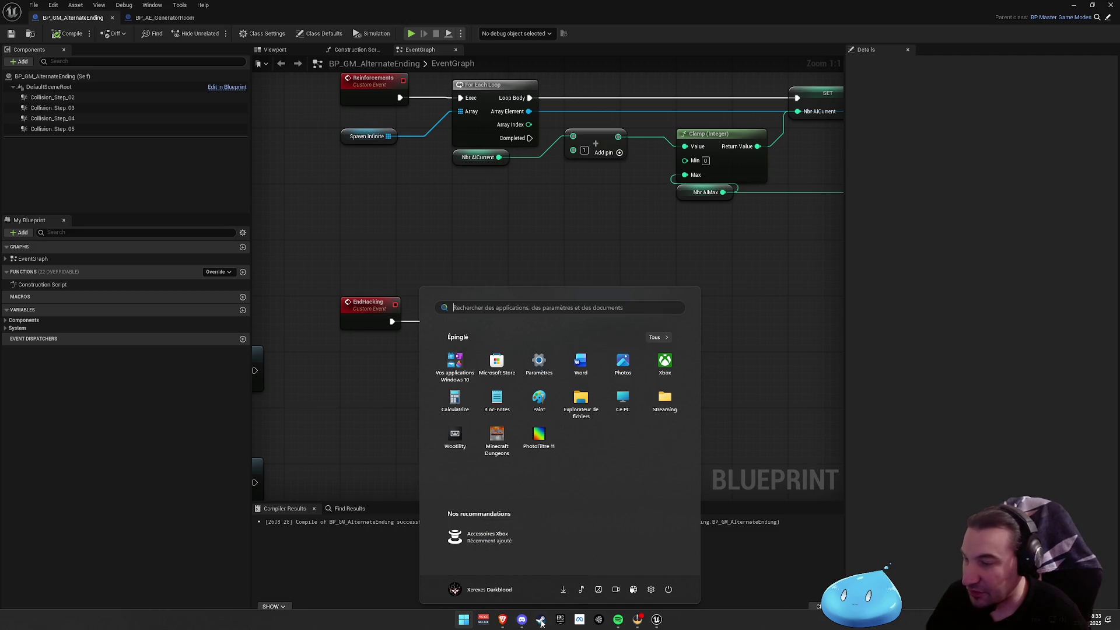
left_click(541, 620)
scroll(192, 324, "down", 15)
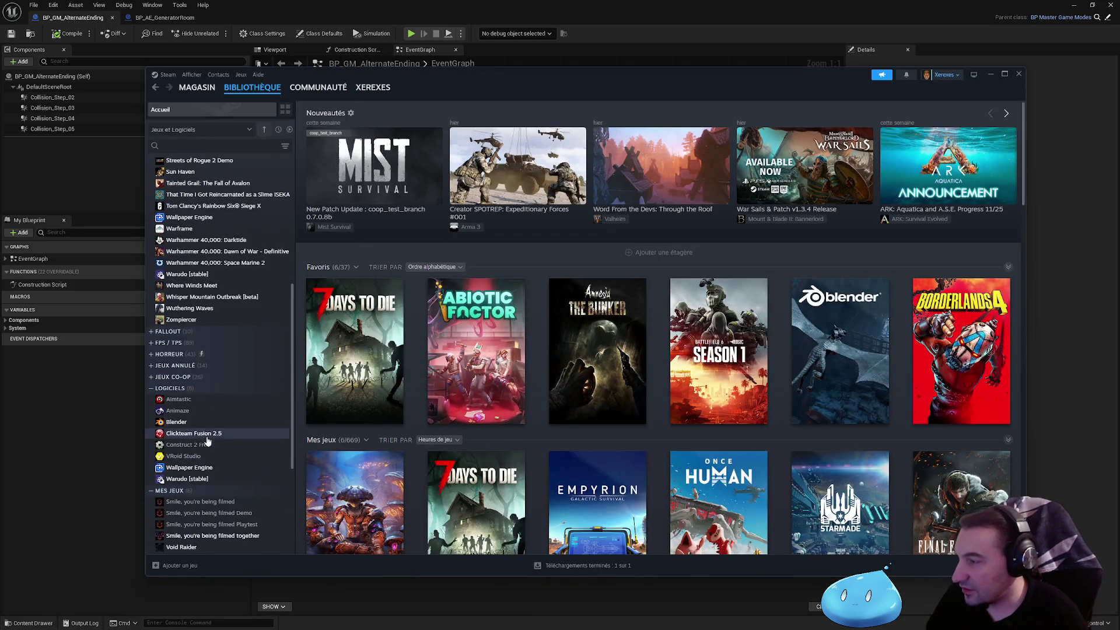
scroll(192, 324, "down", 5)
left_click(198, 377)
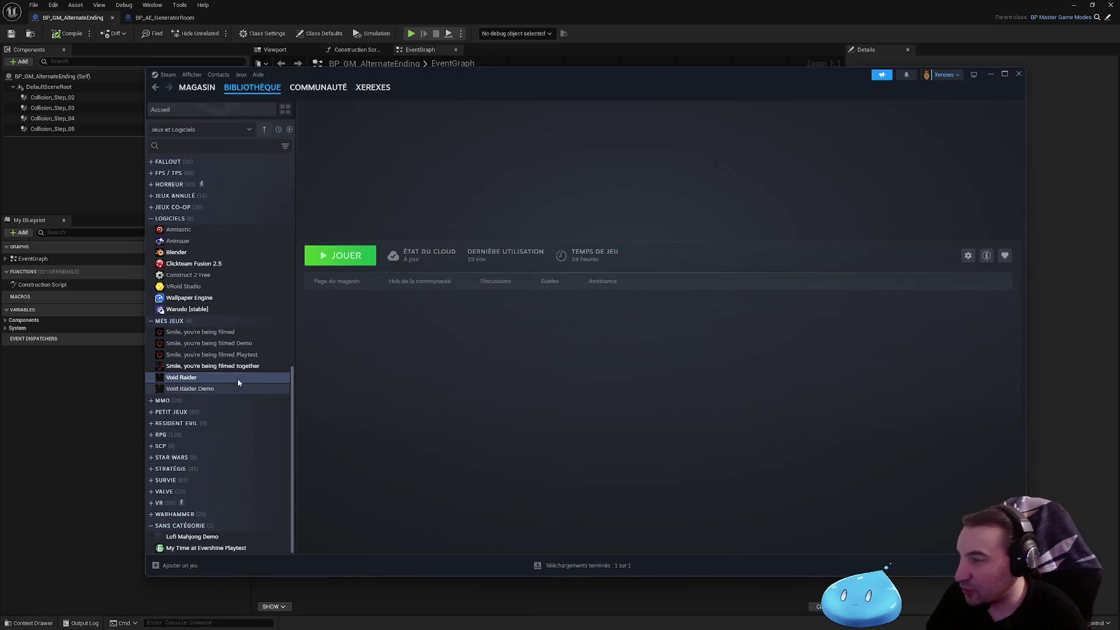
left_click(337, 282)
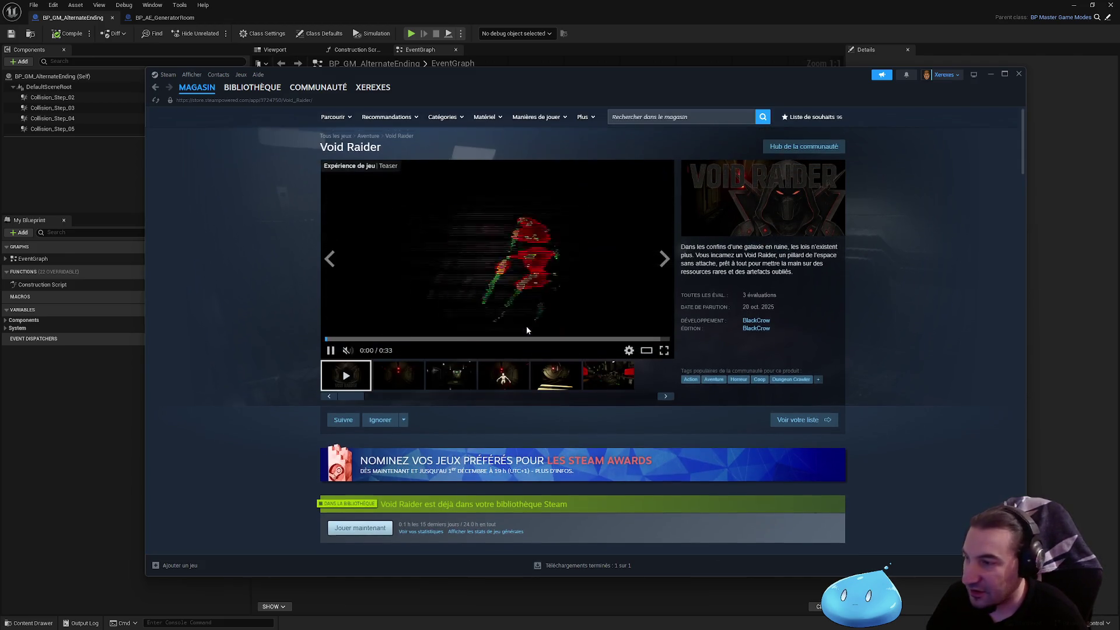
scroll(531, 324, "down", 8)
scroll(525, 324, "down", 8)
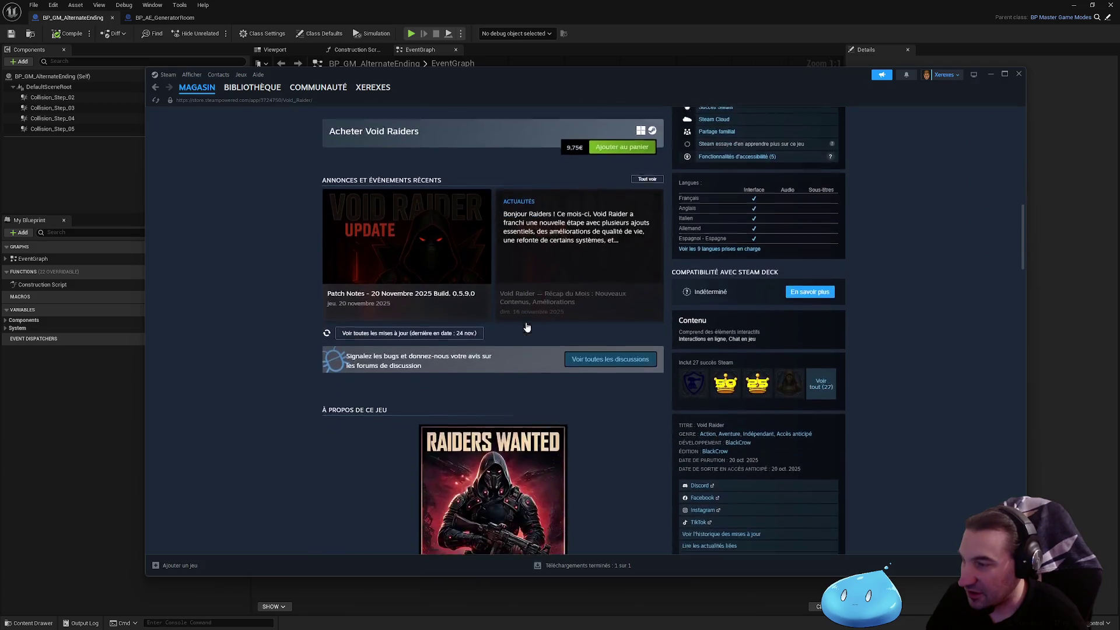
left_click(500, 480)
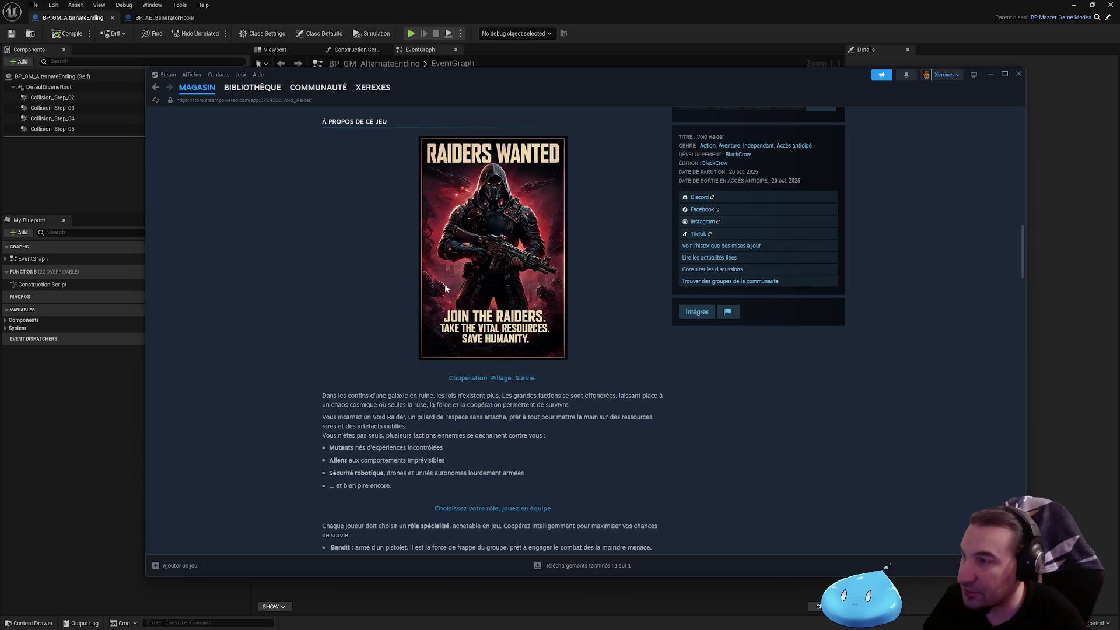
scroll(533, 338, "down", 2)
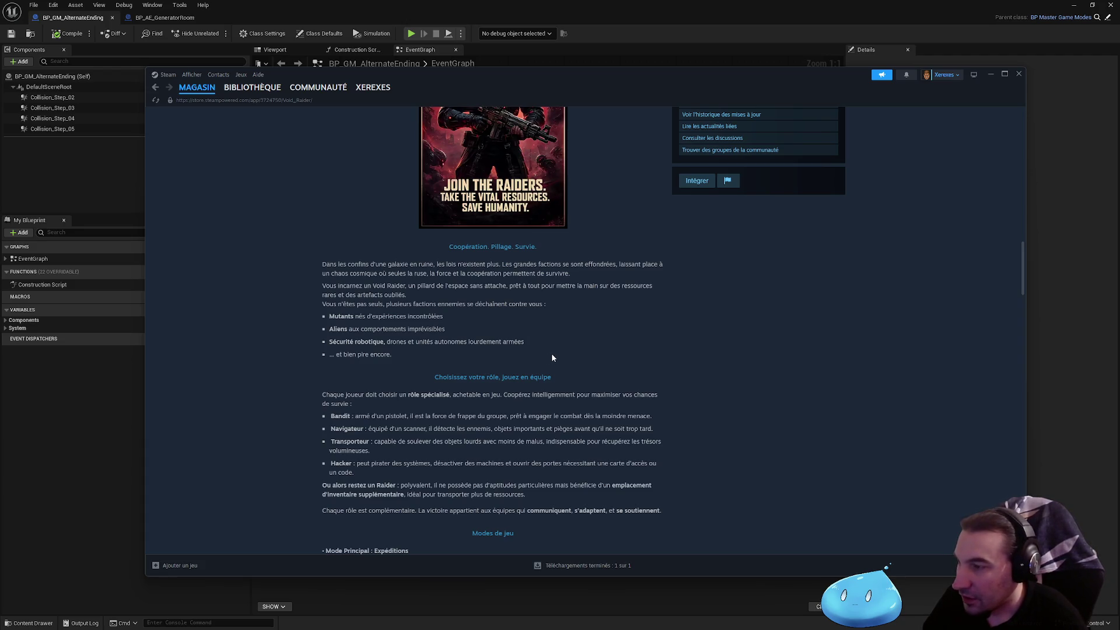
mouse_move(392, 354)
left_mouse_down()
mouse_move(478, 532)
mouse_move(344, 264)
left_mouse_up()
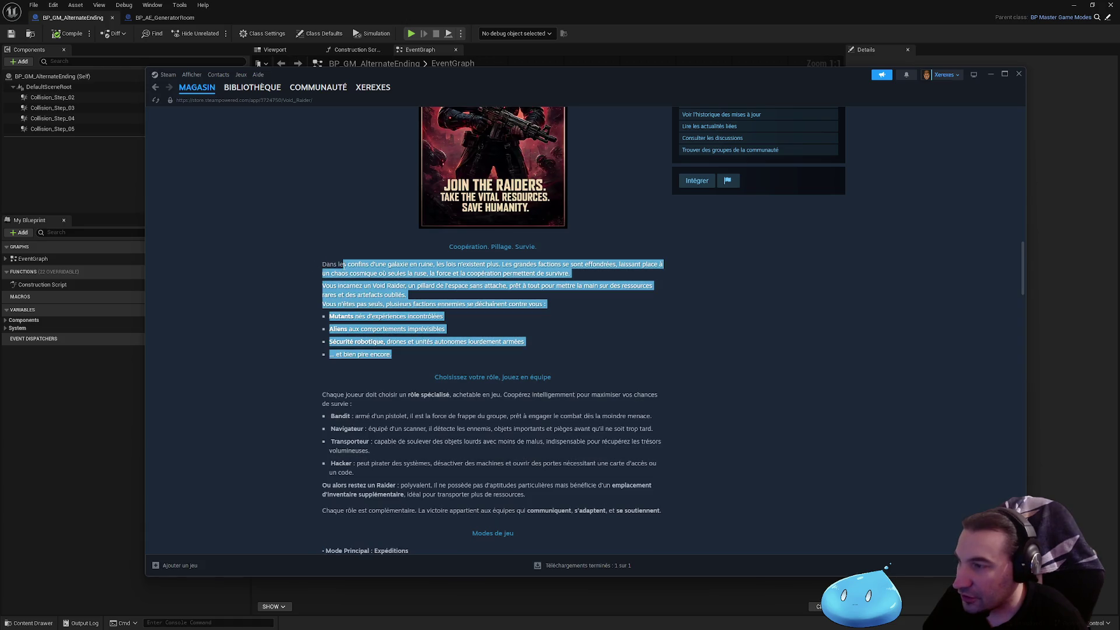
left_click(382, 282)
scroll(455, 275, "up", 3)
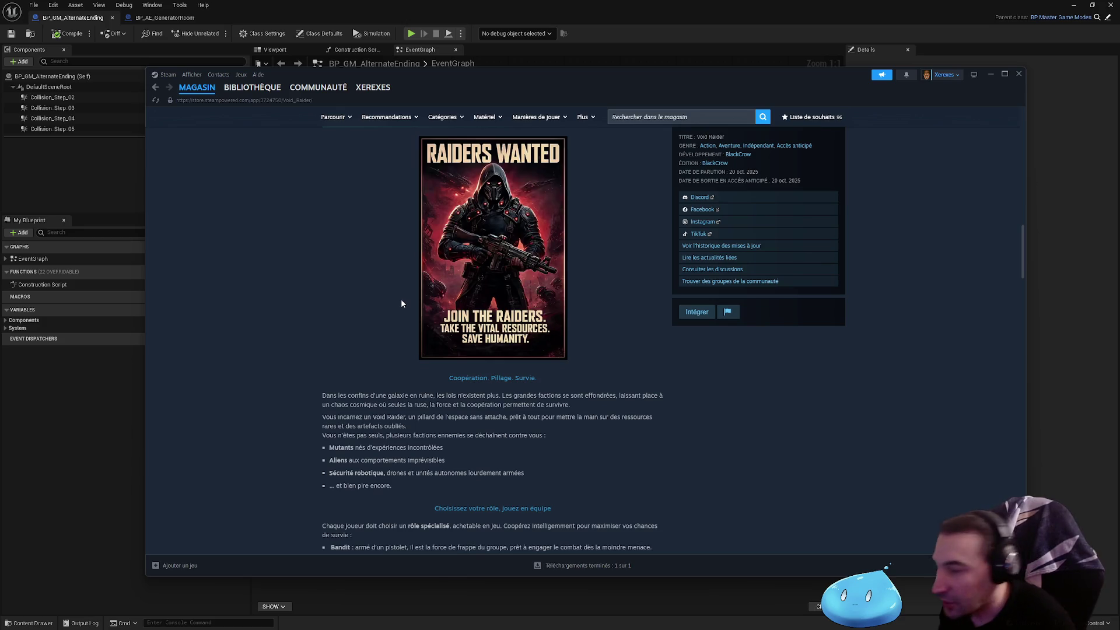
scroll(401, 300, "down", 3)
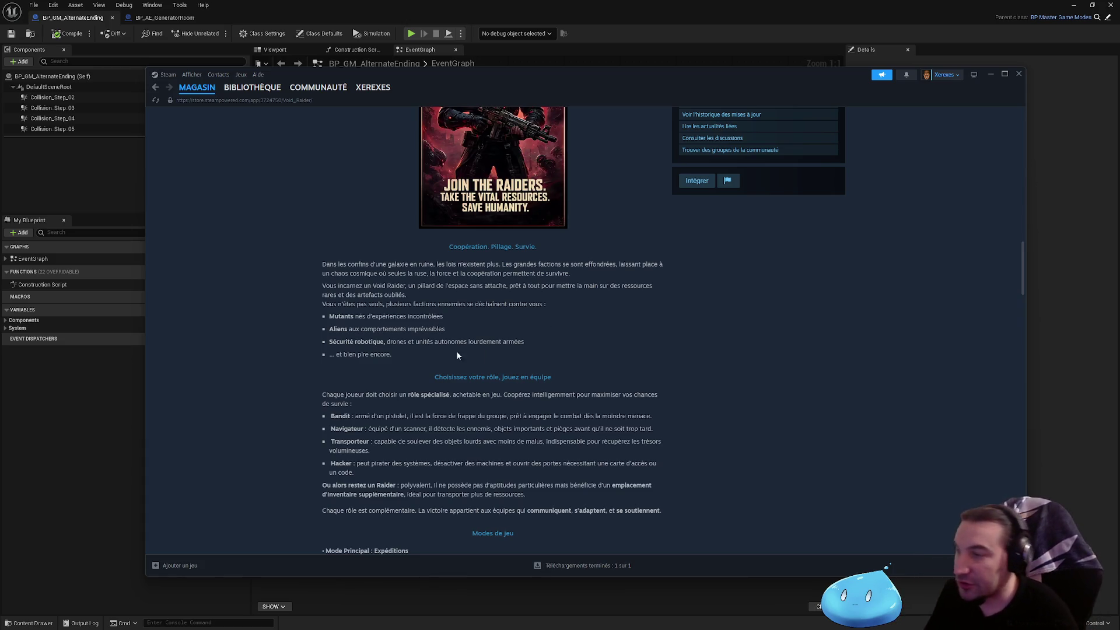
mouse_move(552, 348)
left_mouse_down()
mouse_move(310, 313)
mouse_move(330, 319)
left_mouse_up()
left_click(329, 345)
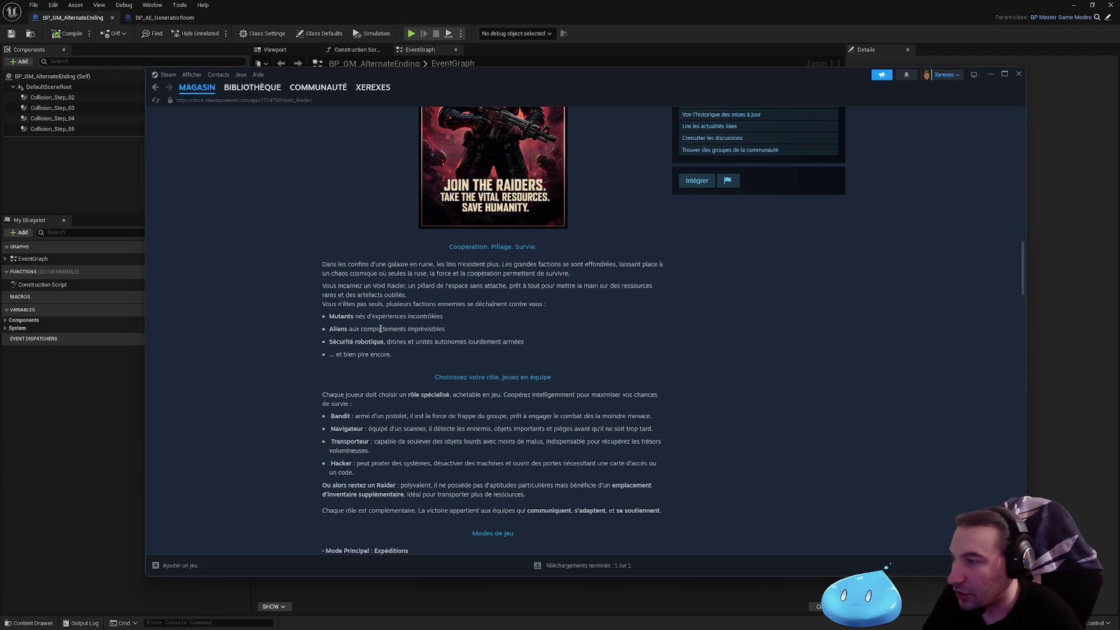
mouse_move(524, 345)
left_mouse_down()
mouse_move(329, 315)
mouse_move(331, 264)
left_mouse_up()
left_click(413, 317)
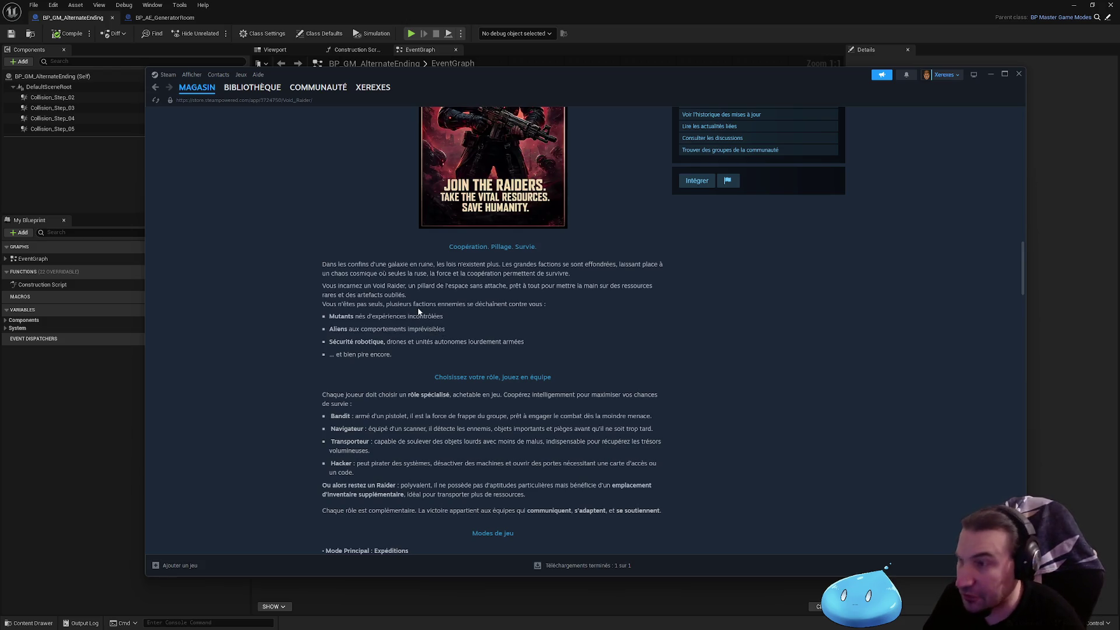
scroll(419, 312, "down", 3)
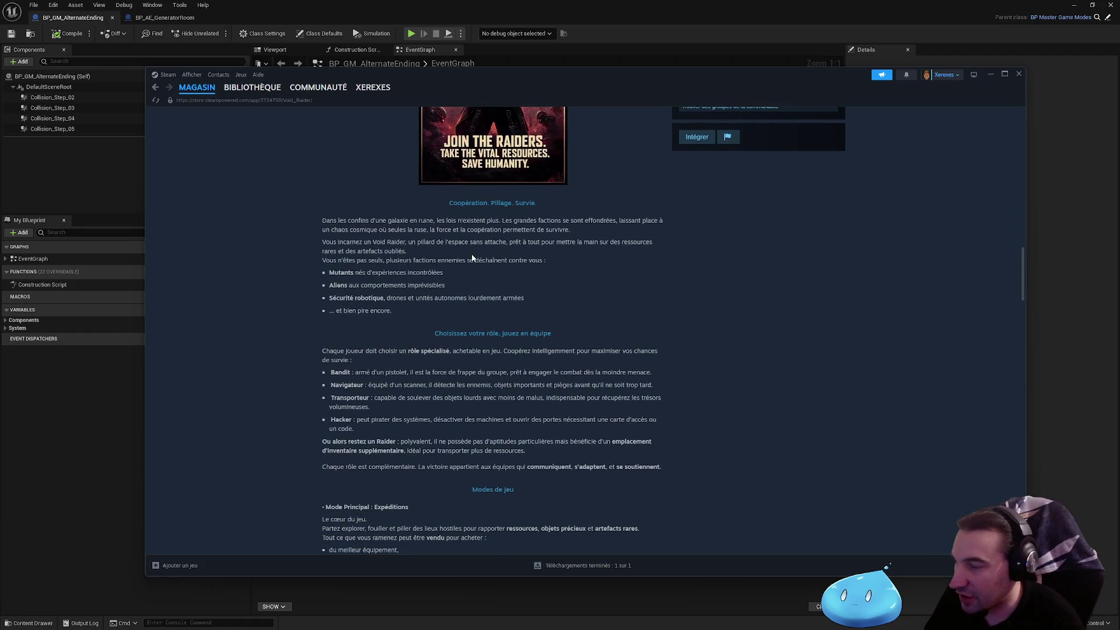
mouse_move(317, 253)
left_mouse_down()
mouse_move(584, 514)
mouse_move(555, 461)
mouse_move(584, 385)
mouse_move(619, 376)
left_mouse_up()
mouse_move(349, 299)
left_mouse_down()
mouse_move(348, 285)
mouse_move(352, 297)
left_mouse_up()
left_click(349, 317)
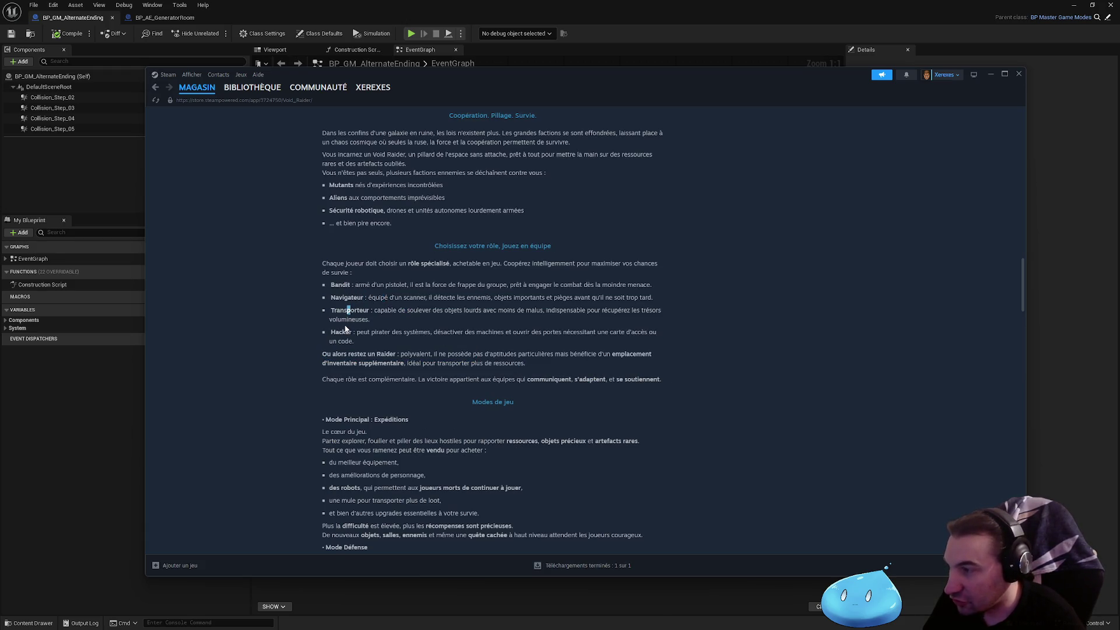
triple_click(379, 356)
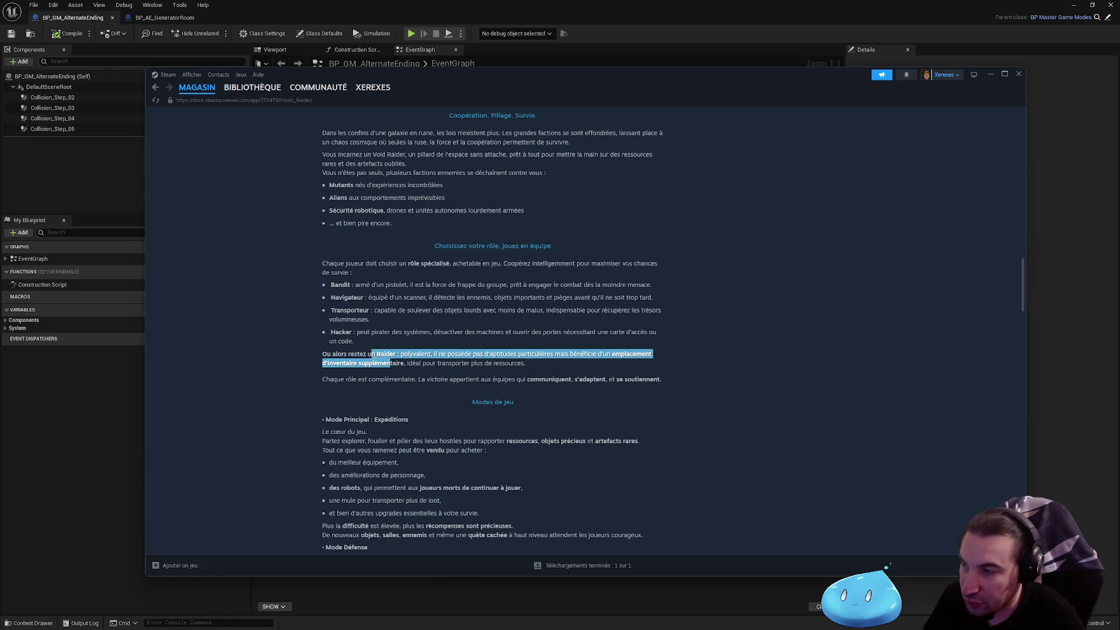
left_click(436, 356)
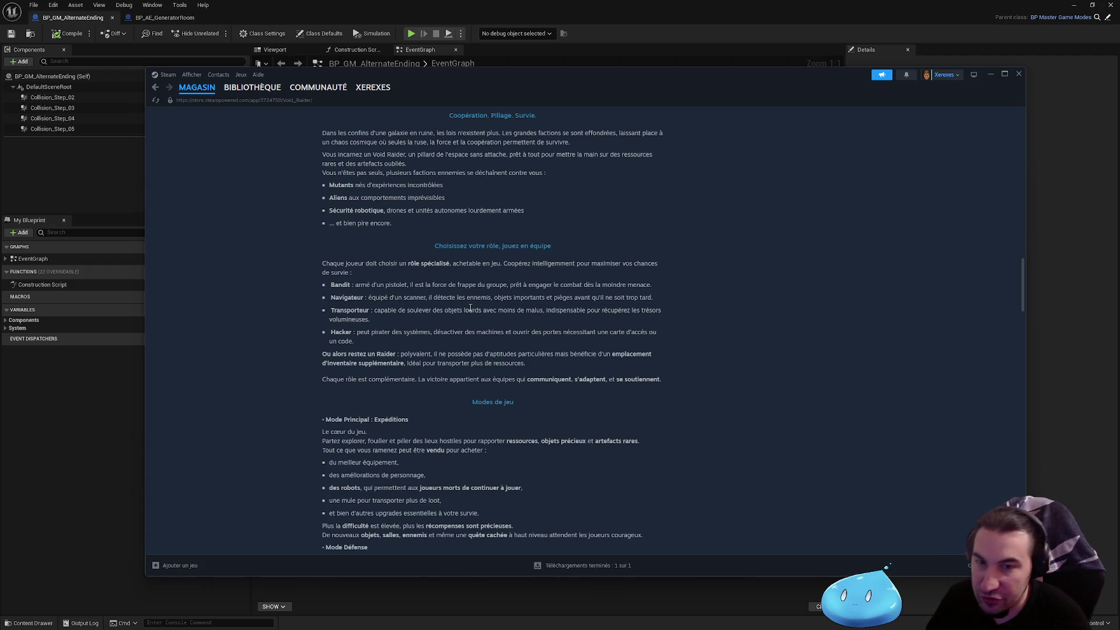
double_click(343, 284)
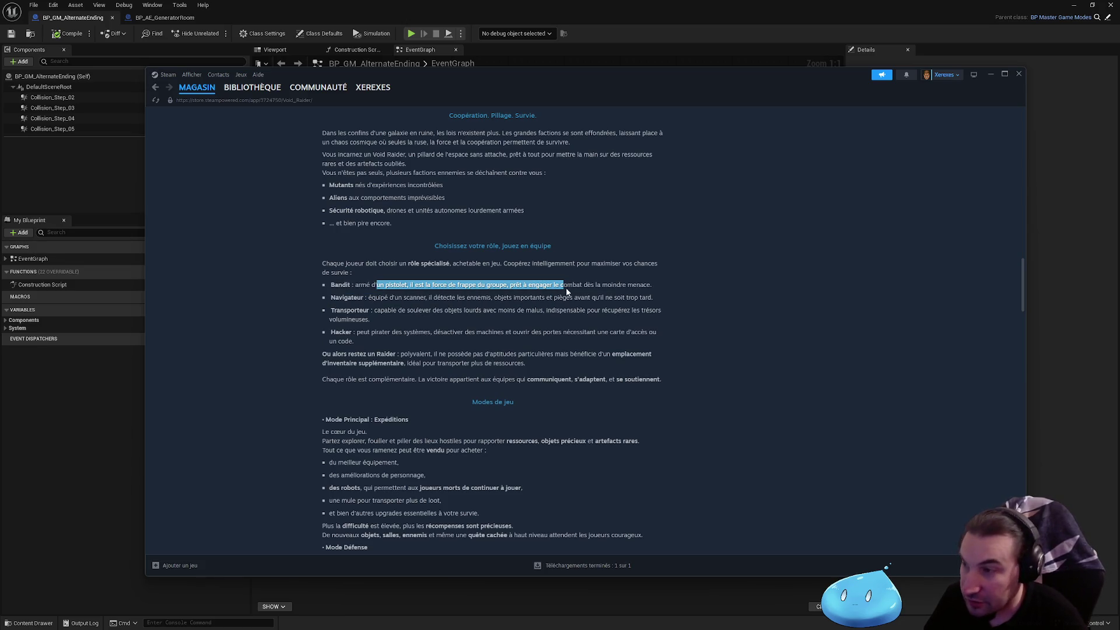
left_click(338, 300)
double_click(344, 297)
left_click(344, 297)
left_click_drag(330, 298, 664, 299)
left_click(440, 318)
double_click(348, 311)
left_click_drag(426, 312, 584, 313)
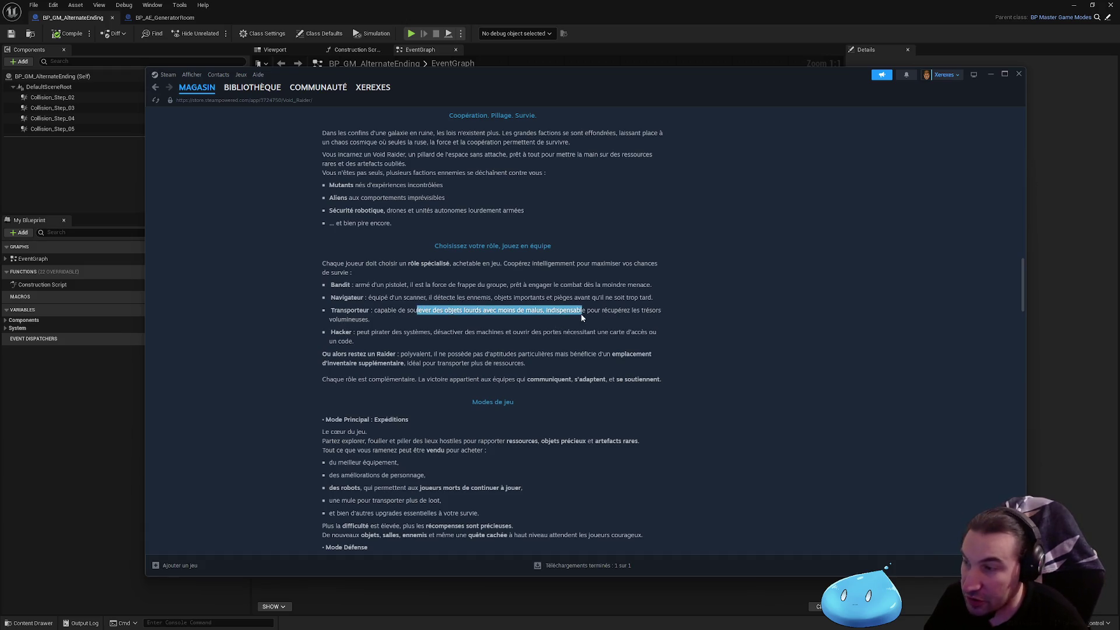
left_click(398, 322)
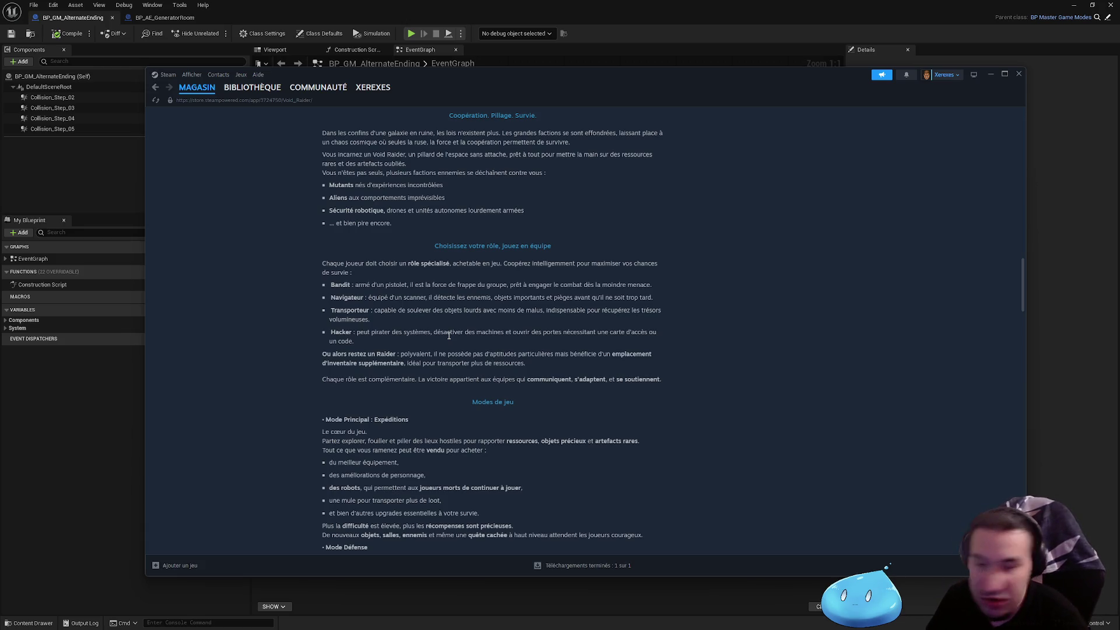
mouse_move(351, 330)
left_mouse_down()
mouse_move(355, 342)
mouse_move(539, 332)
left_mouse_up()
left_click(441, 380)
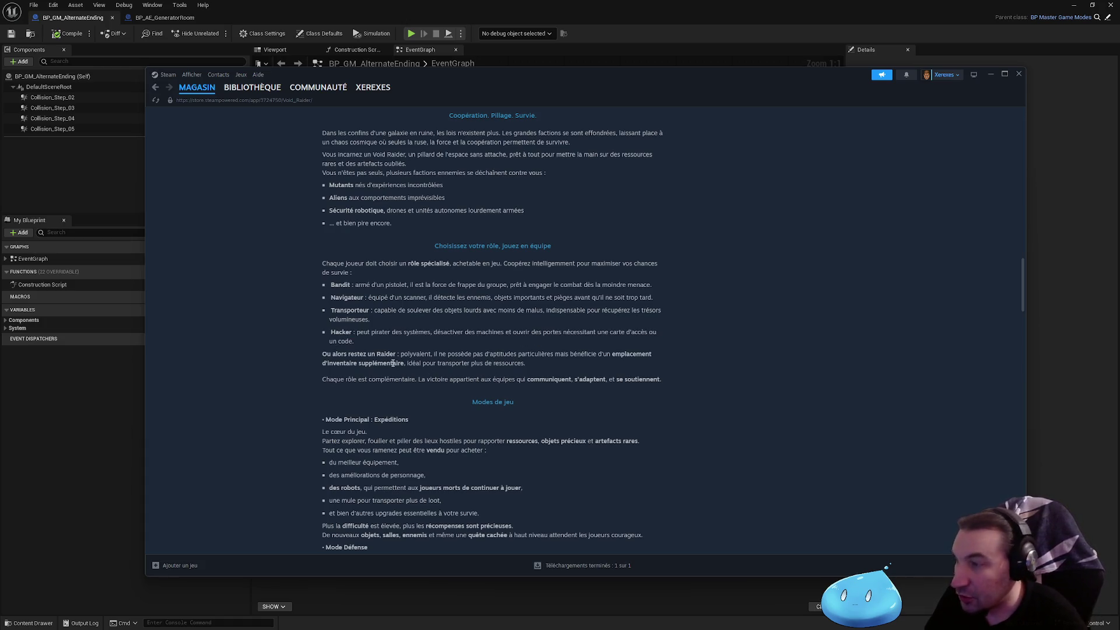
left_click_drag(372, 353, 494, 354)
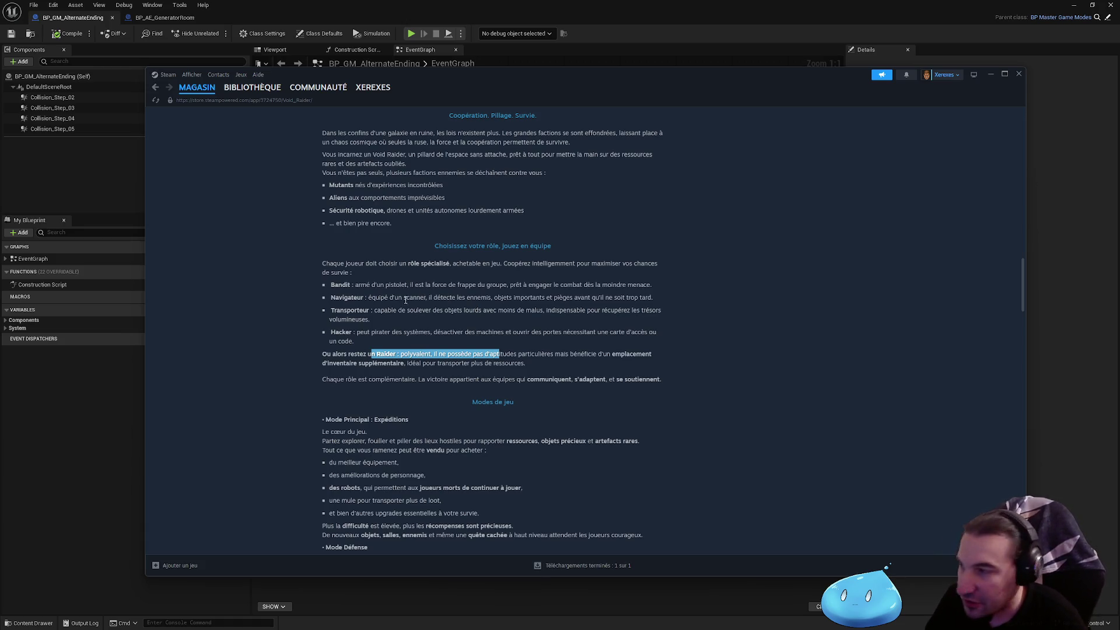
left_click(359, 308)
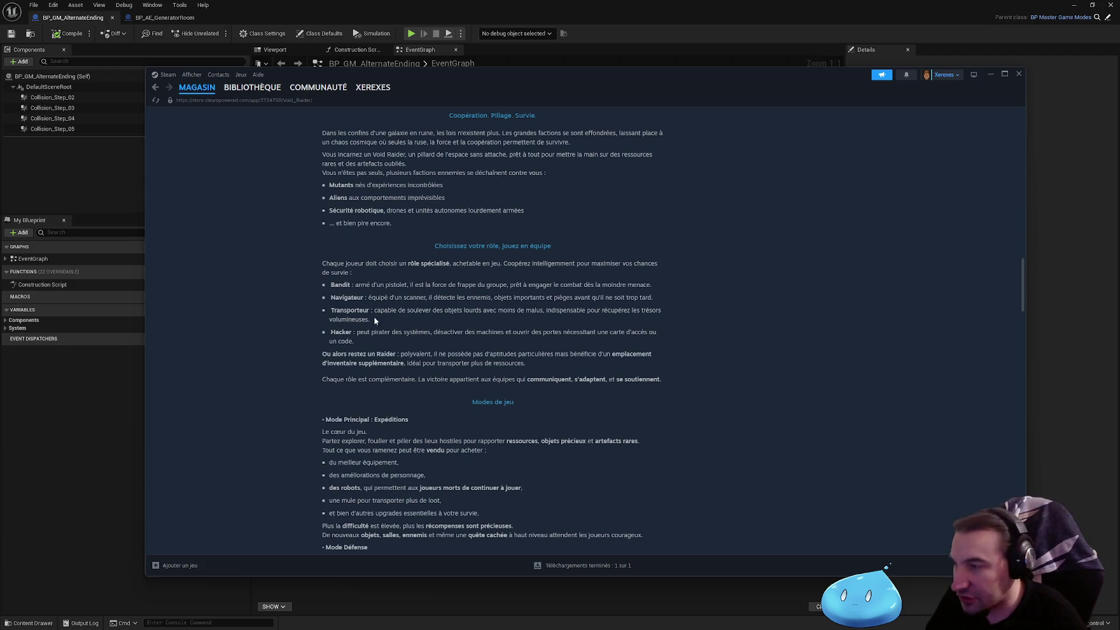
left_click(519, 334)
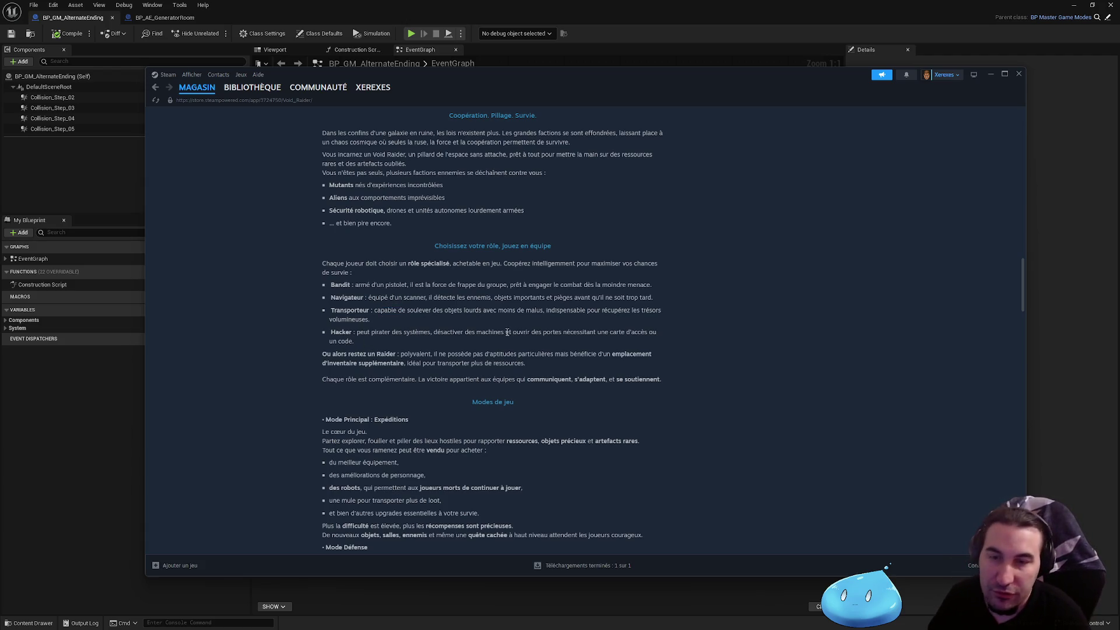
mouse_move(428, 310)
left_mouse_down()
mouse_move(450, 310)
mouse_move(371, 320)
left_mouse_up()
left_click(461, 330)
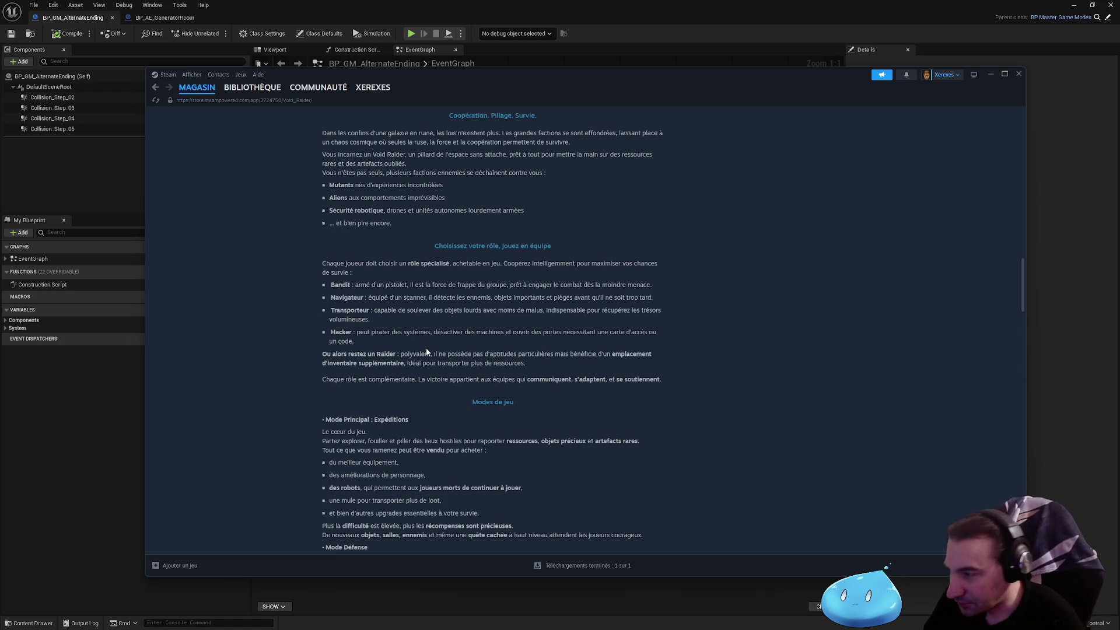
scroll(467, 303, "down", 4)
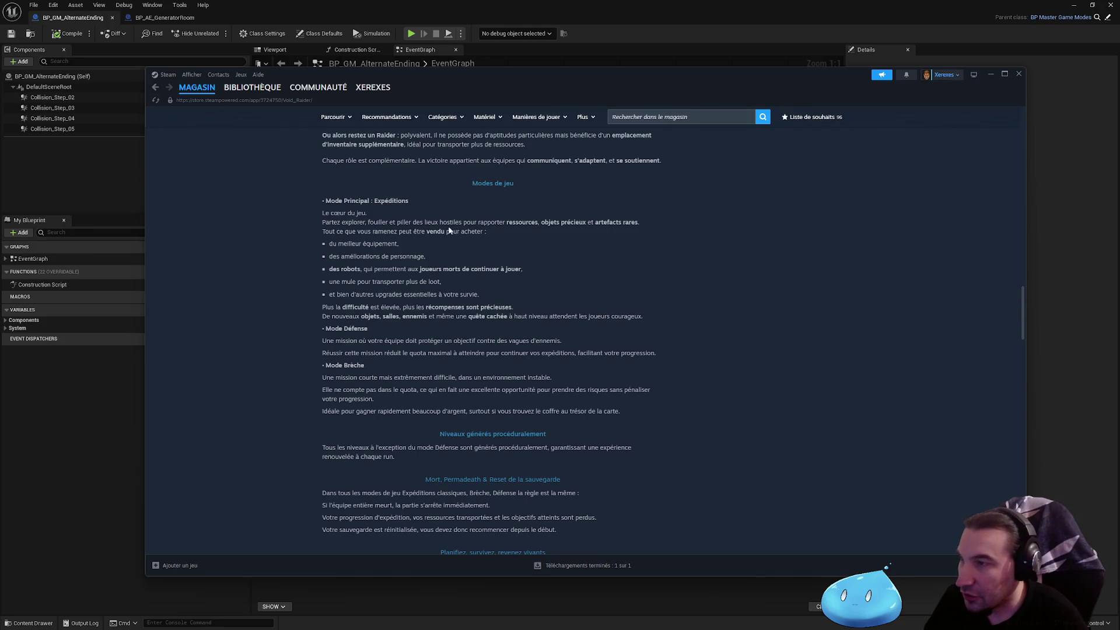
- Read the Mode Principal : Expéditions section, highlighting its text, down to the Mode Défense heading
left_click_drag(332, 201, 604, 411)
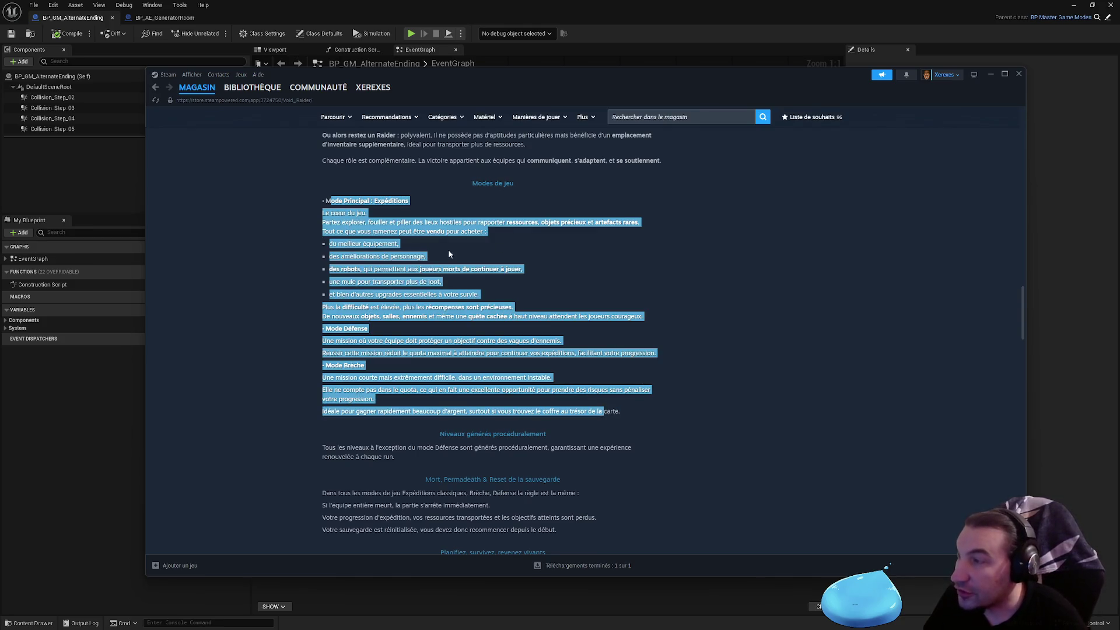
mouse_move(514, 308)
left_mouse_down()
mouse_move(523, 309)
mouse_move(333, 245)
mouse_move(339, 222)
left_mouse_up()
left_click(566, 310)
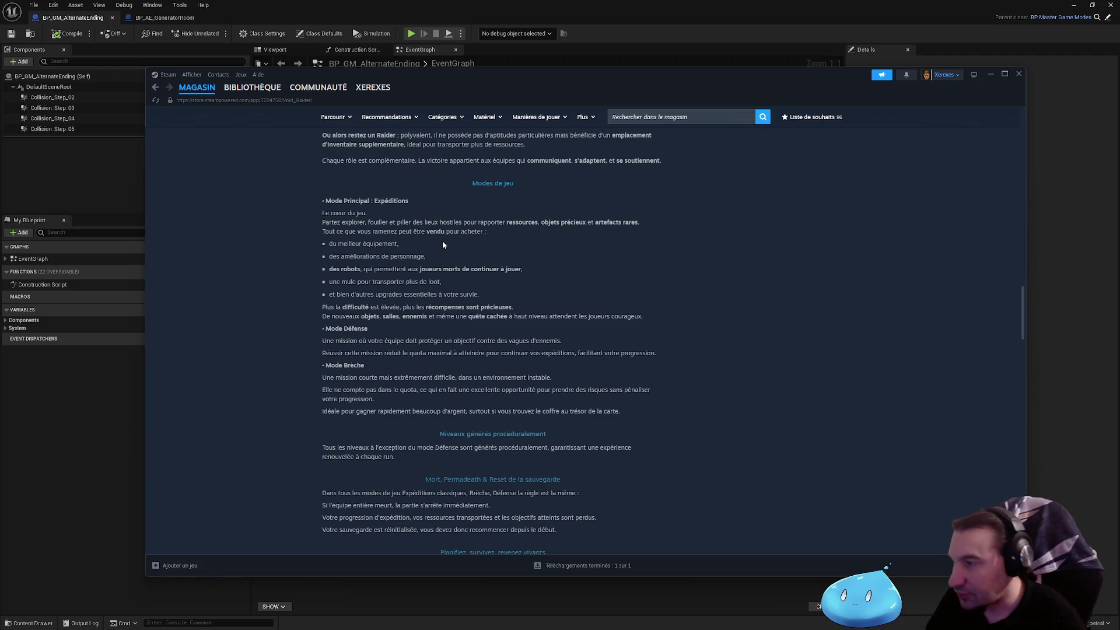
left_click_drag(326, 282, 439, 283)
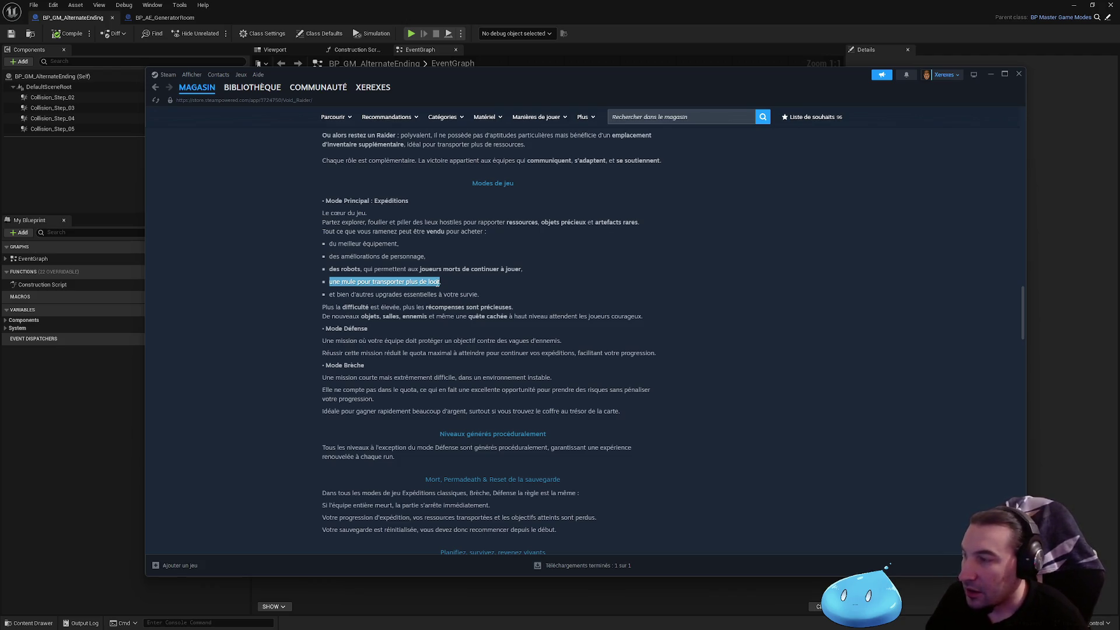
left_click(257, 304)
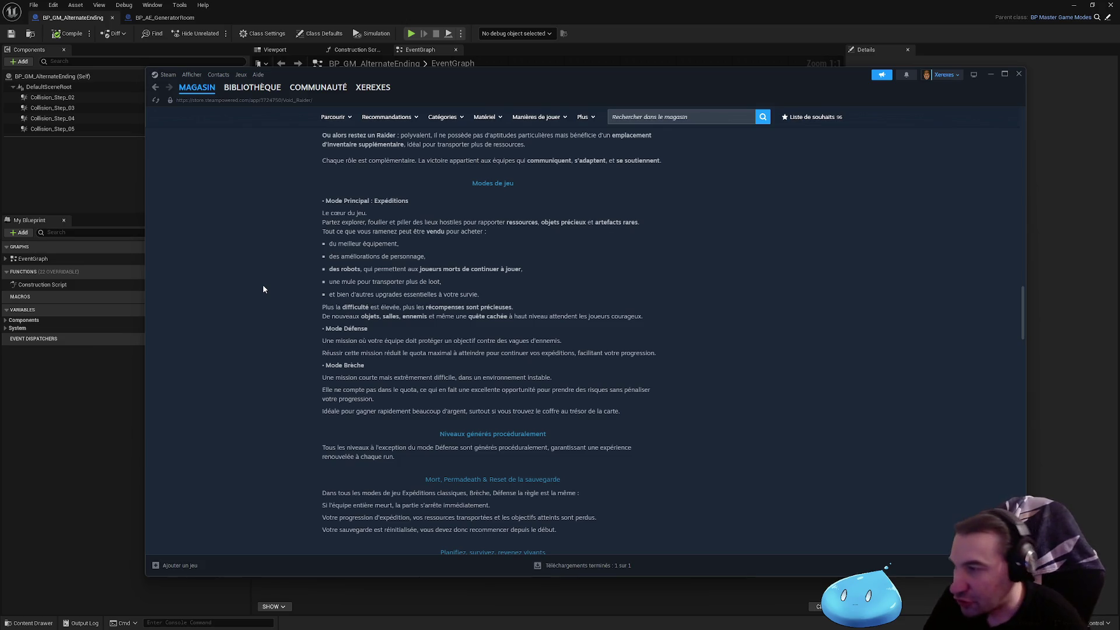
left_click_drag(322, 340, 324, 328)
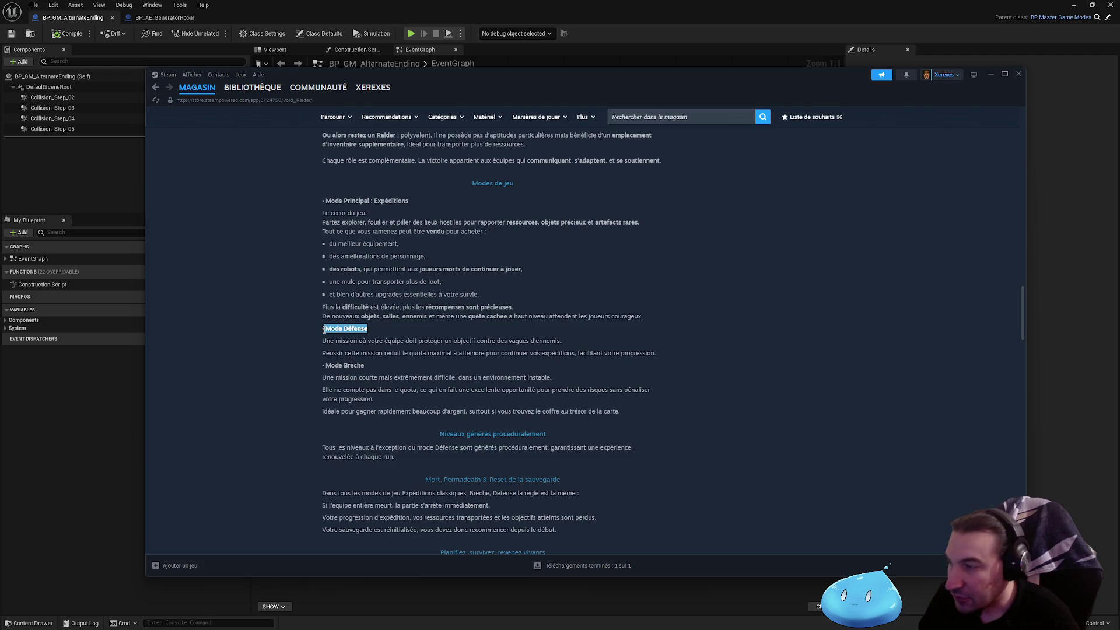
left_click(363, 354)
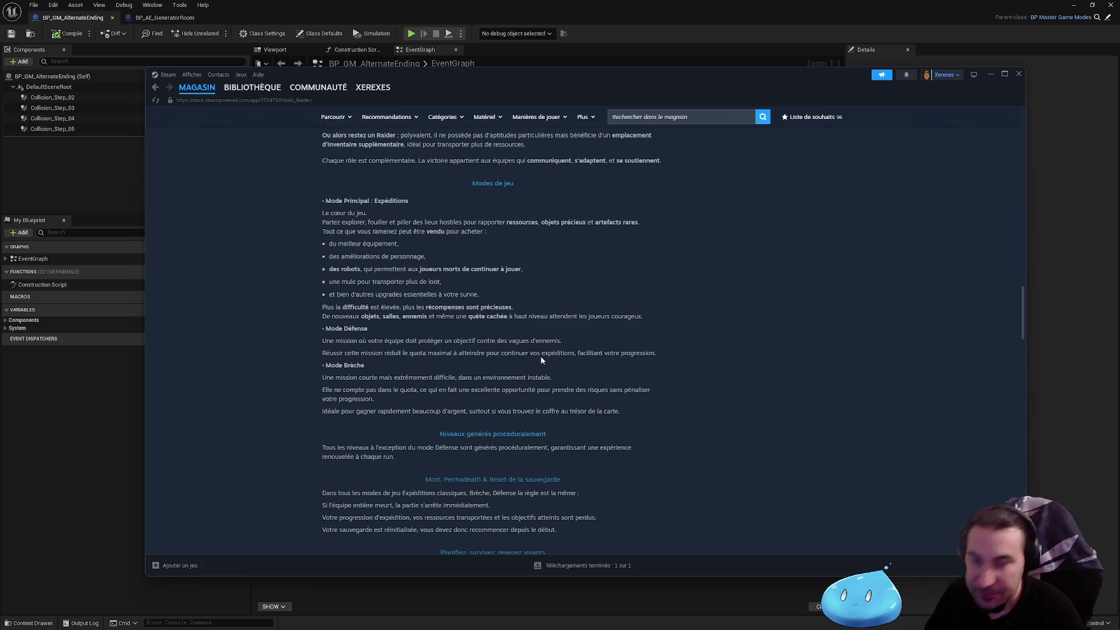
mouse_move(666, 350)
left_mouse_down()
mouse_move(313, 334)
mouse_move(326, 340)
left_mouse_up()
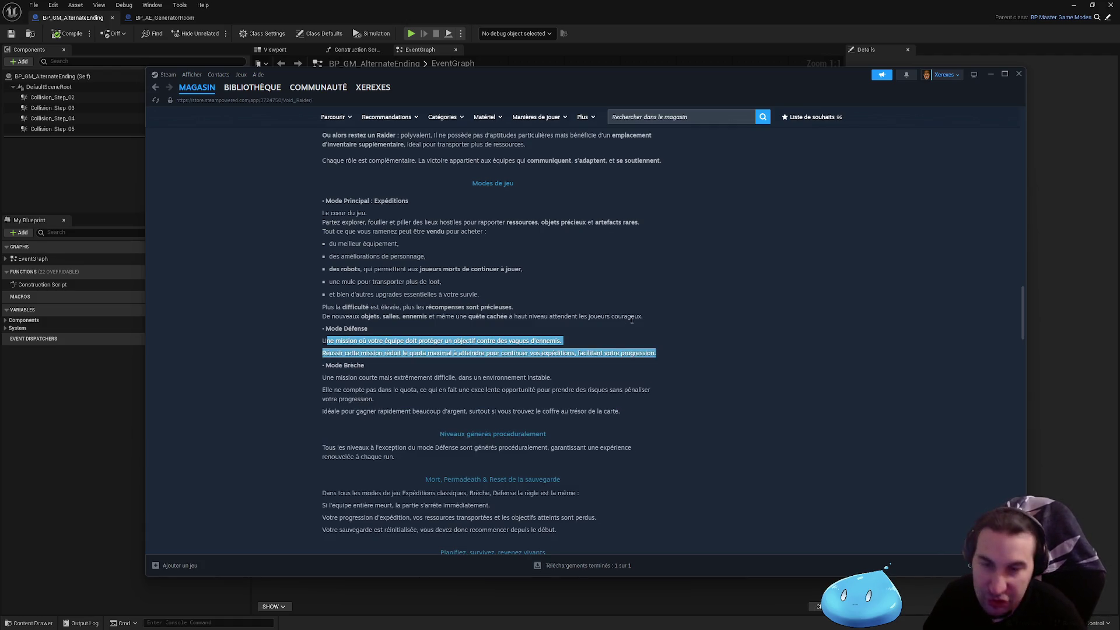
left_click(721, 359)
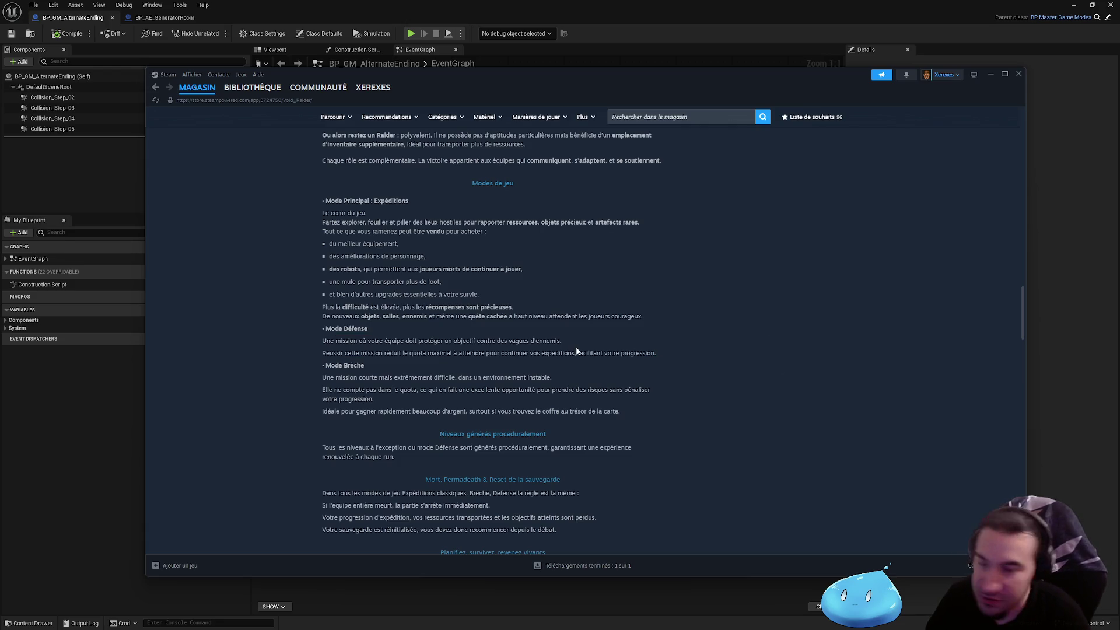
scroll(577, 351, "down", 3)
mouse_move(367, 278)
left_mouse_down()
mouse_move(311, 278)
mouse_move(323, 278)
left_mouse_up()
mouse_move(430, 301)
left_mouse_down()
mouse_move(596, 548)
mouse_move(430, 301)
left_mouse_up()
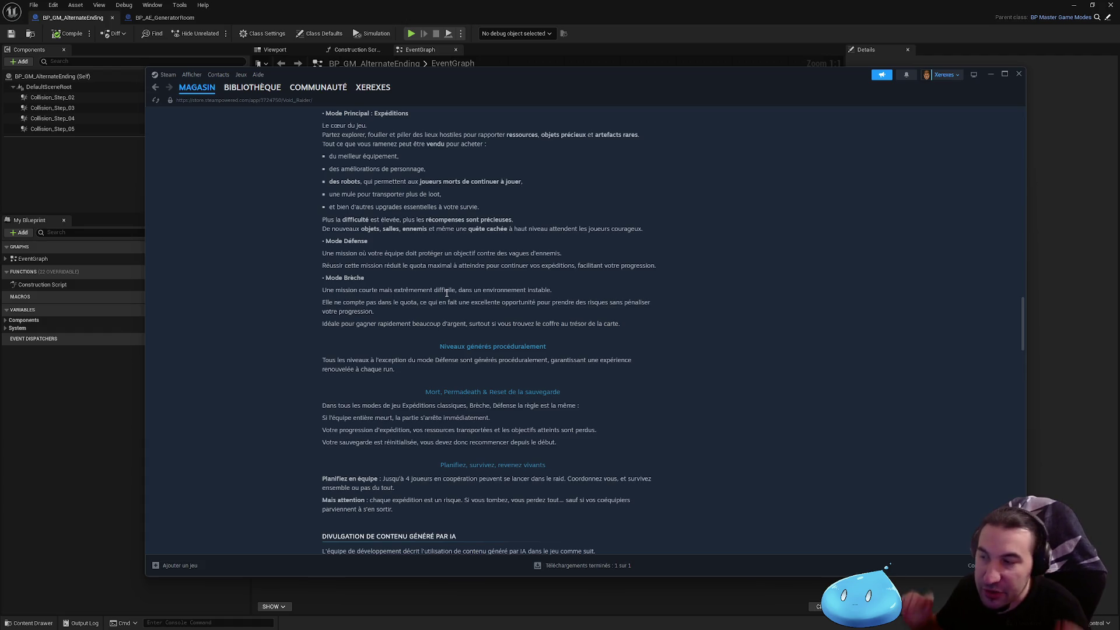
key("XF86AudioRaiseVolume")
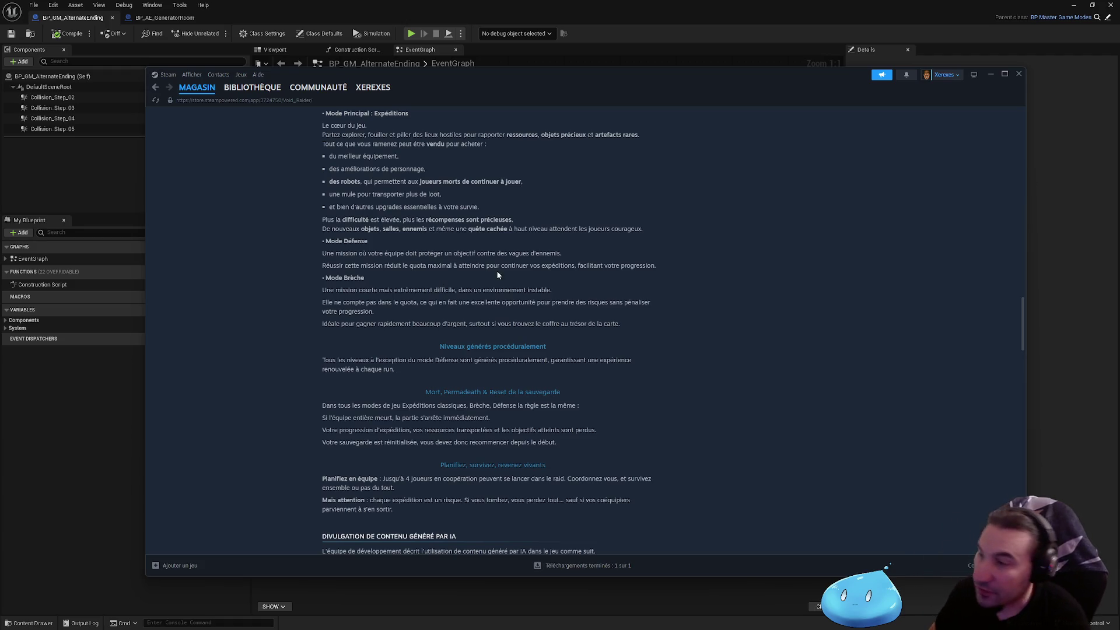
scroll(495, 270, "down", 1)
left_click_drag(440, 324, 325, 324)
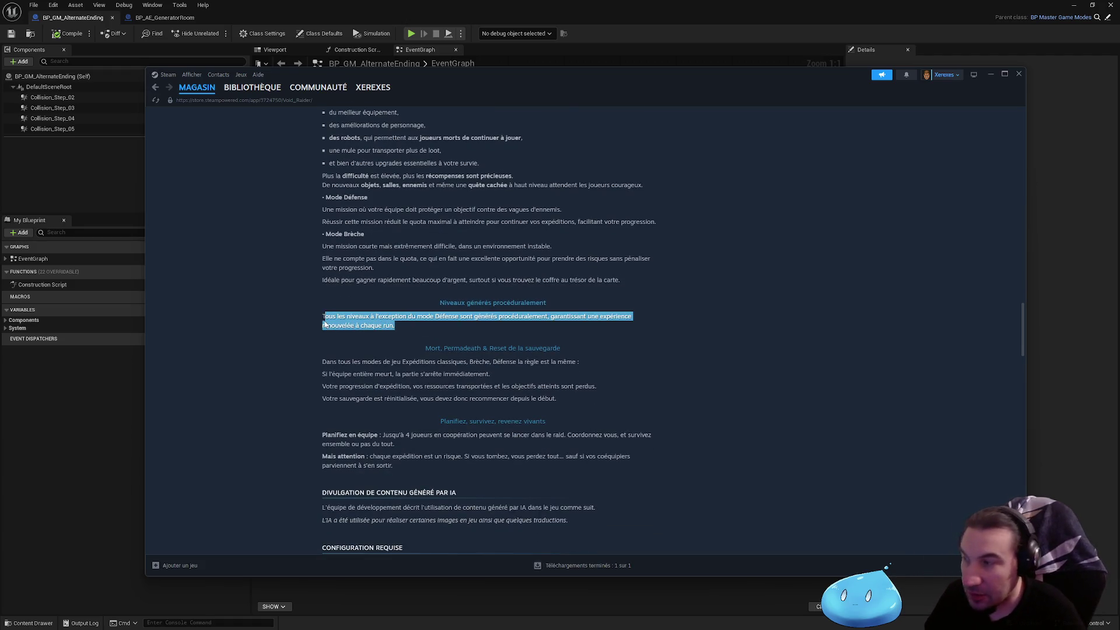
left_click(462, 335)
mouse_move(429, 331)
left_mouse_down()
mouse_move(324, 318)
mouse_move(409, 467)
left_mouse_up()
left_click(474, 323)
scroll(472, 322, "down", 2)
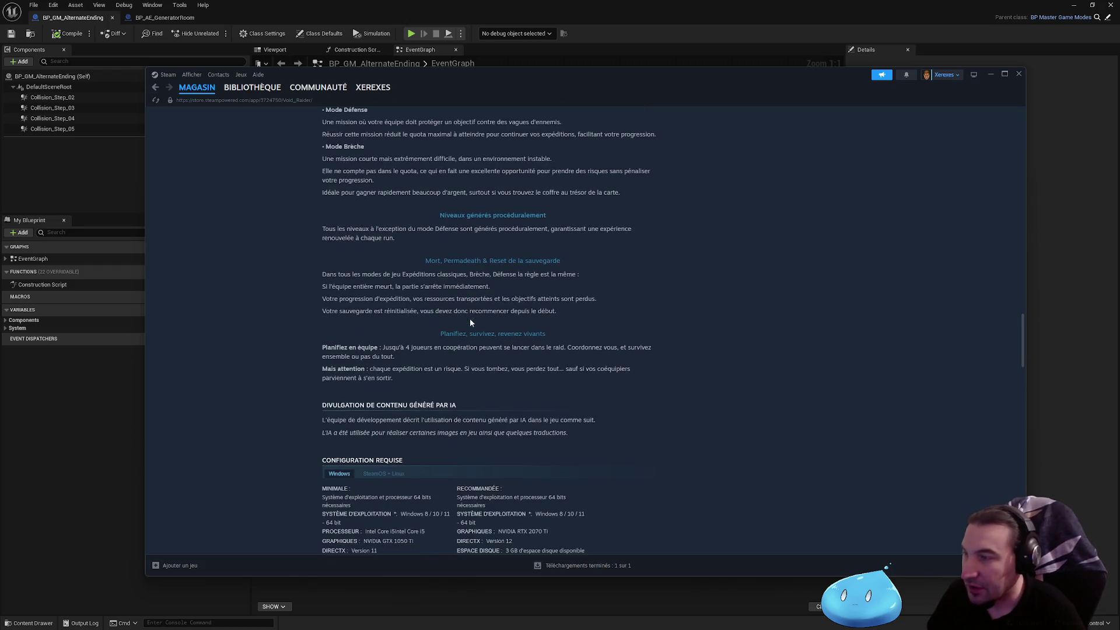
left_click_drag(569, 308, 327, 274)
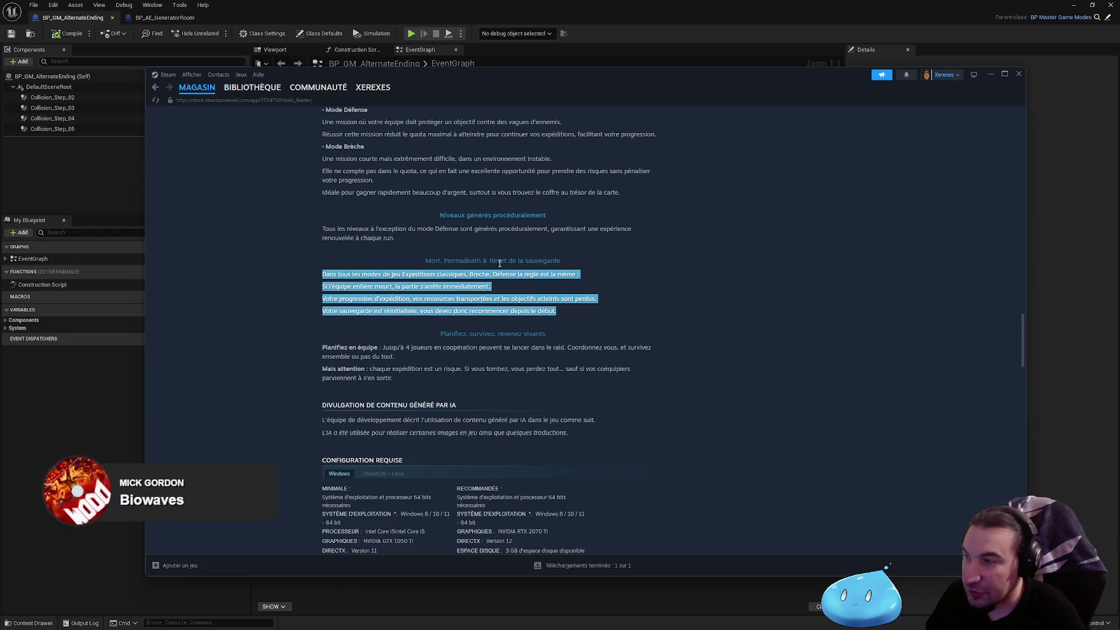
left_click(434, 260)
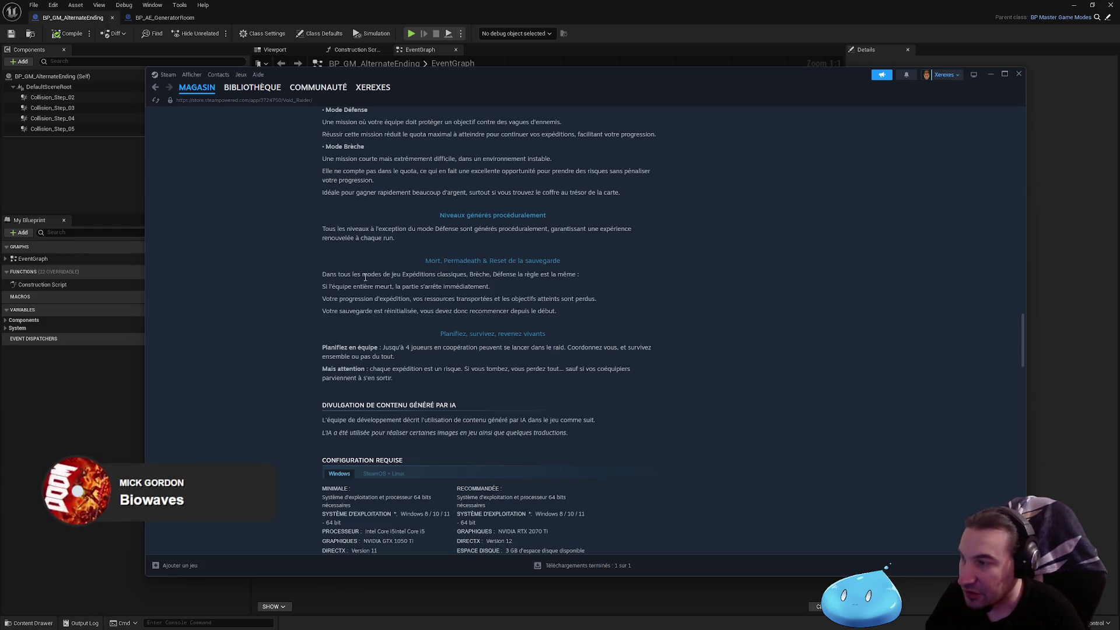
mouse_move(371, 275)
left_mouse_down()
mouse_move(510, 275)
mouse_move(373, 286)
mouse_move(411, 287)
left_mouse_up()
left_click(512, 274)
left_click_drag(340, 286, 496, 286)
left_click(503, 291)
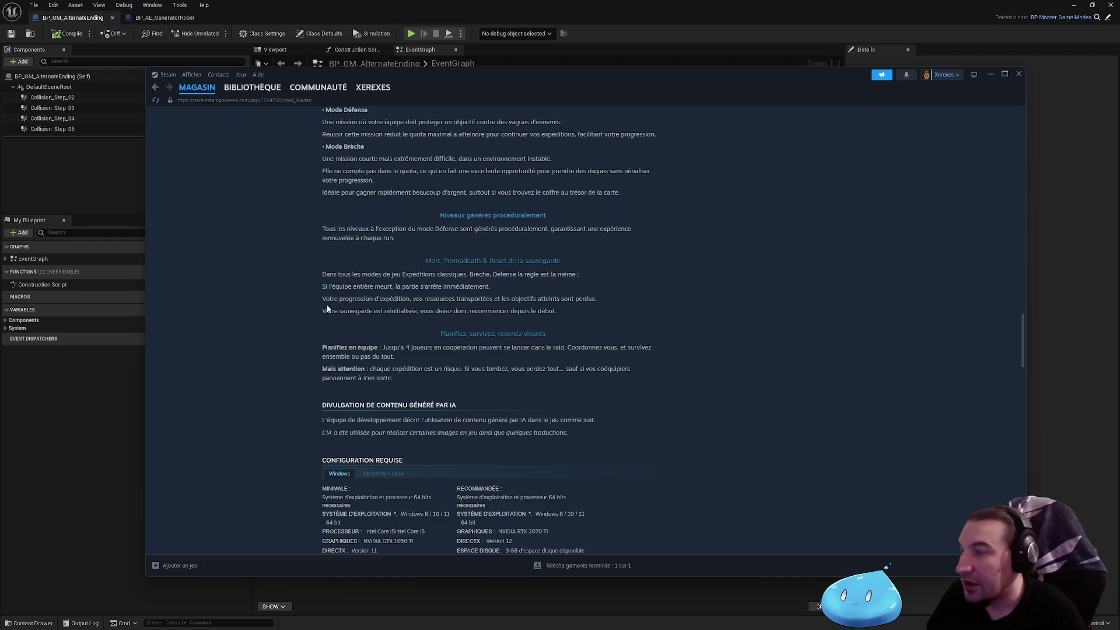
left_click_drag(326, 301, 586, 305)
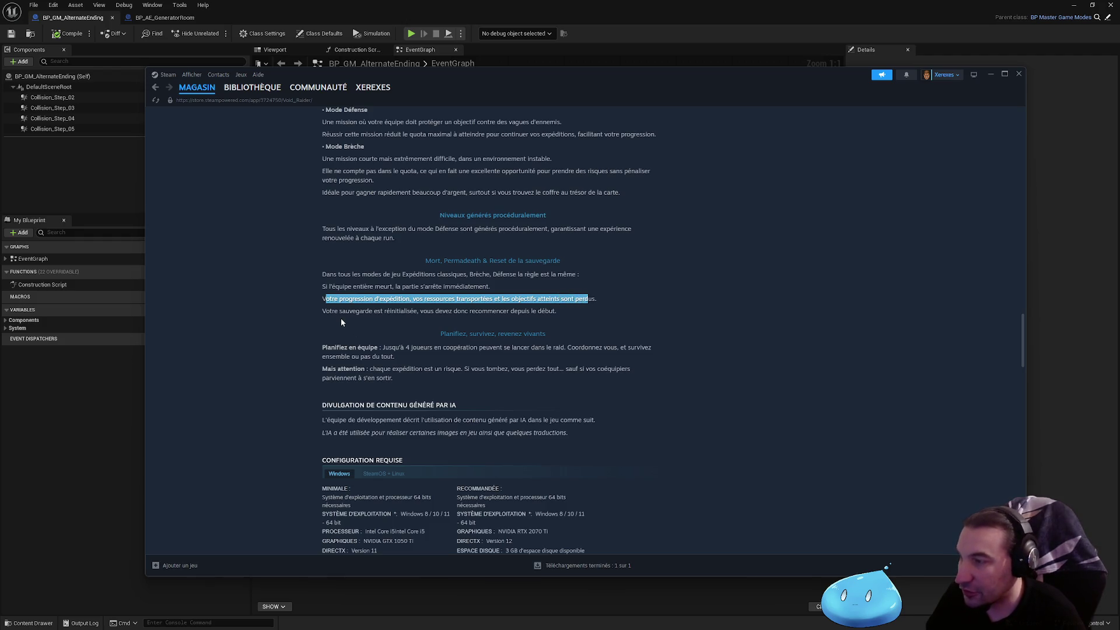
mouse_move(326, 313)
left_mouse_down()
mouse_move(571, 310)
mouse_move(327, 299)
mouse_move(324, 276)
left_mouse_up()
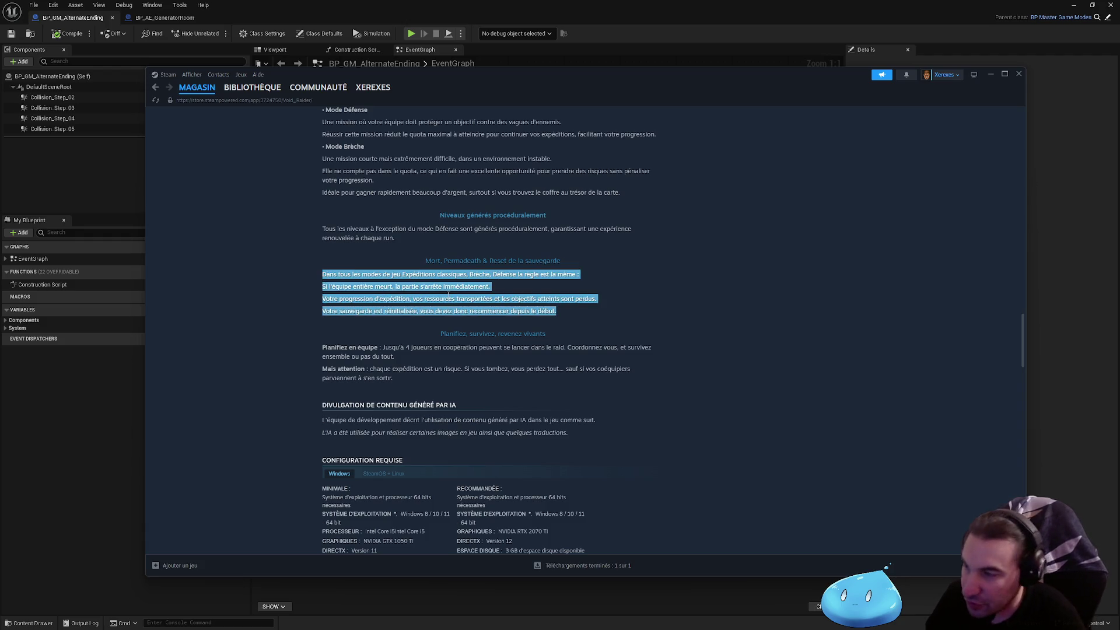
left_click(384, 284)
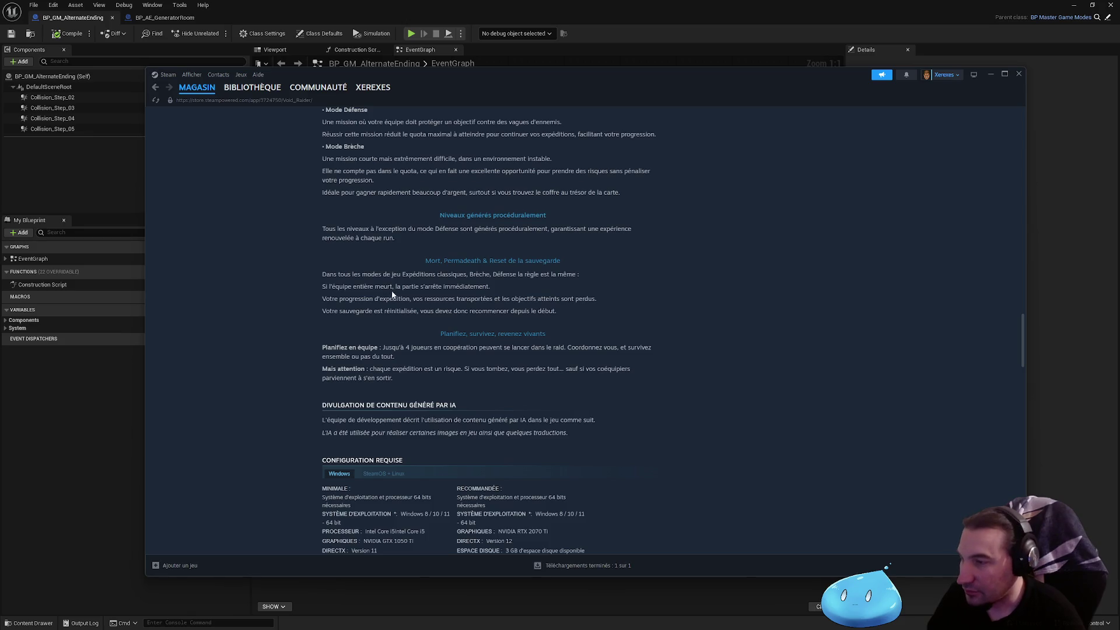
left_click_drag(429, 390, 375, 348)
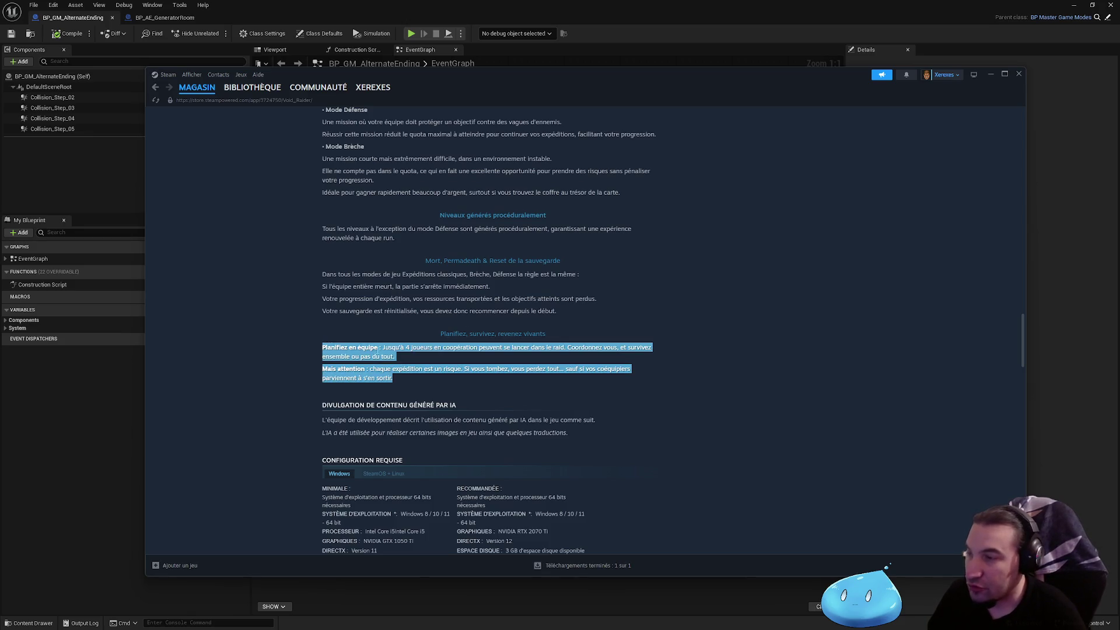
left_click(409, 359)
left_click_drag(461, 351, 559, 350)
left_click_drag(636, 348, 576, 348)
mouse_move(355, 357)
left_mouse_down()
mouse_move(392, 371)
mouse_move(515, 369)
left_mouse_up()
left_click_drag(572, 369, 637, 370)
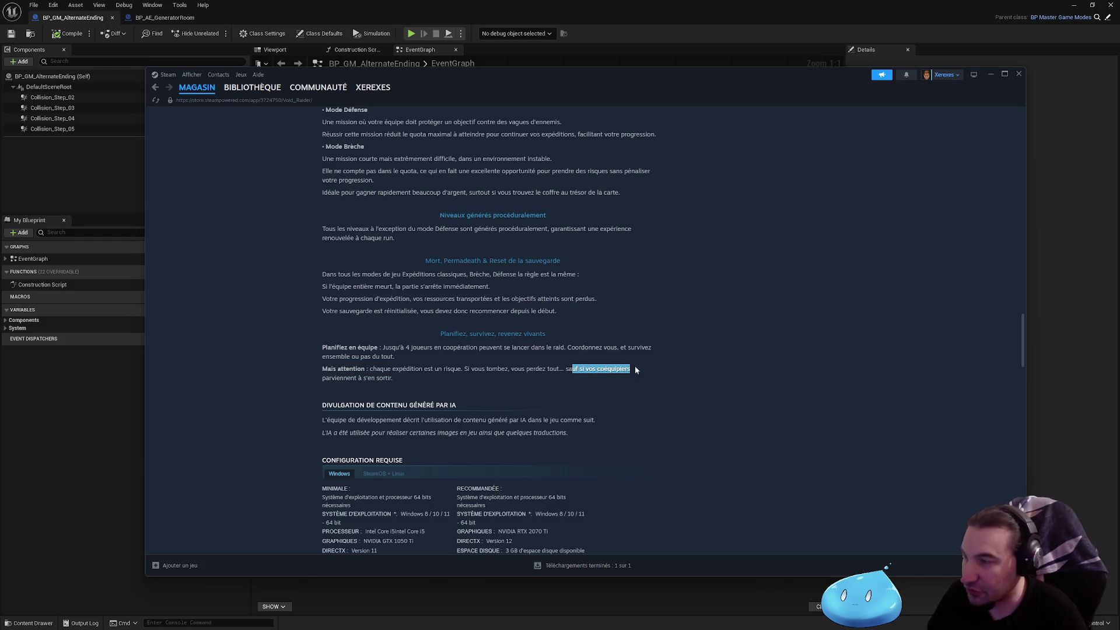
left_click_drag(359, 378, 306, 378)
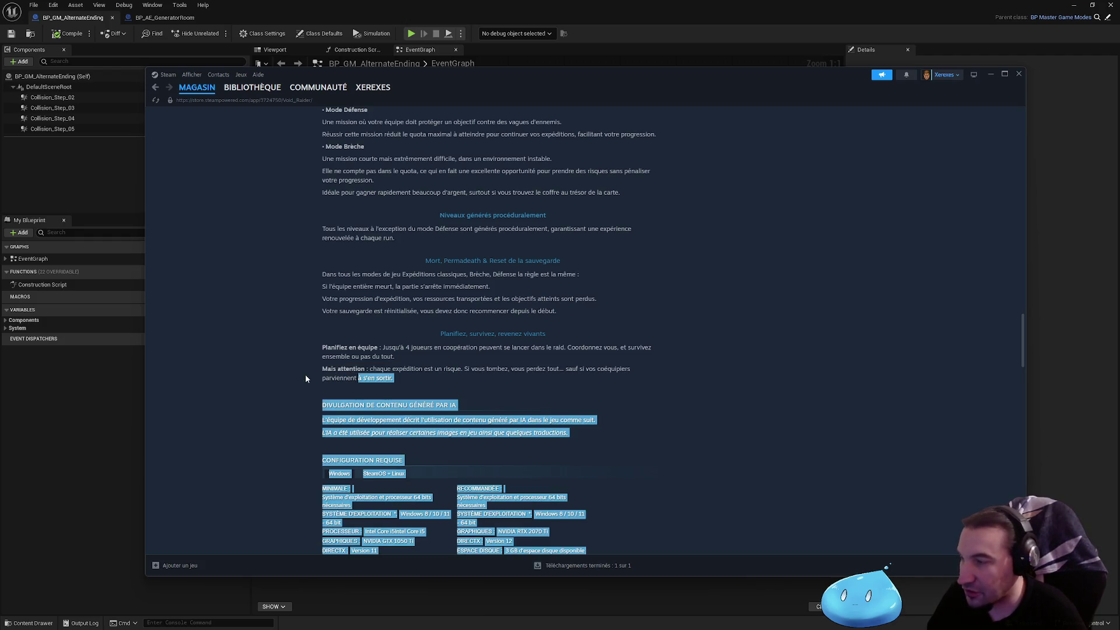
left_click(393, 378)
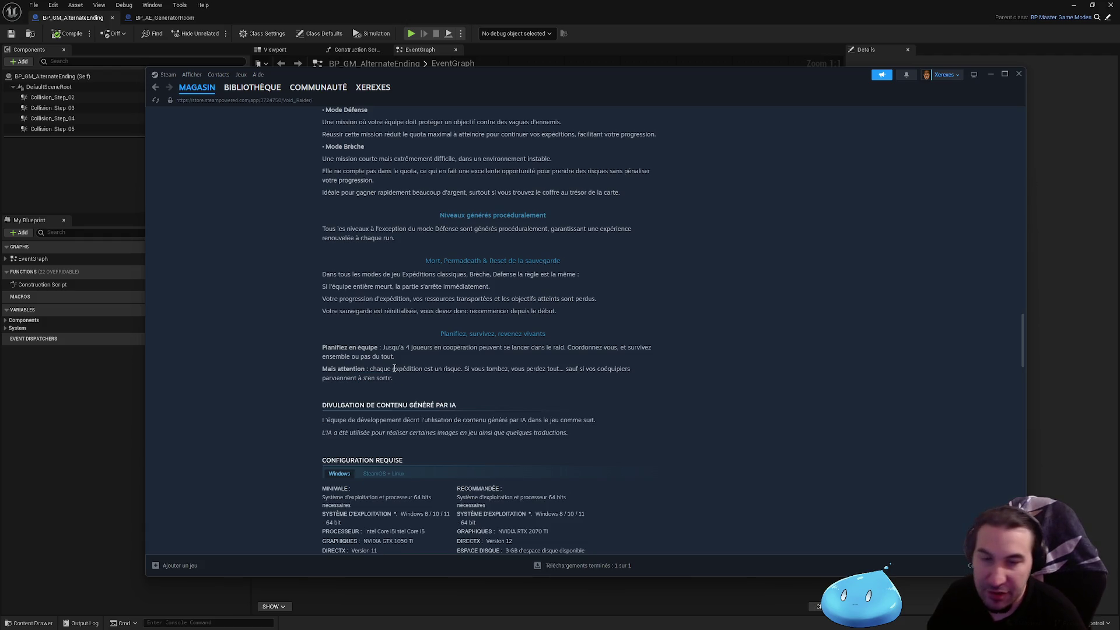
scroll(394, 368, "up", 15)
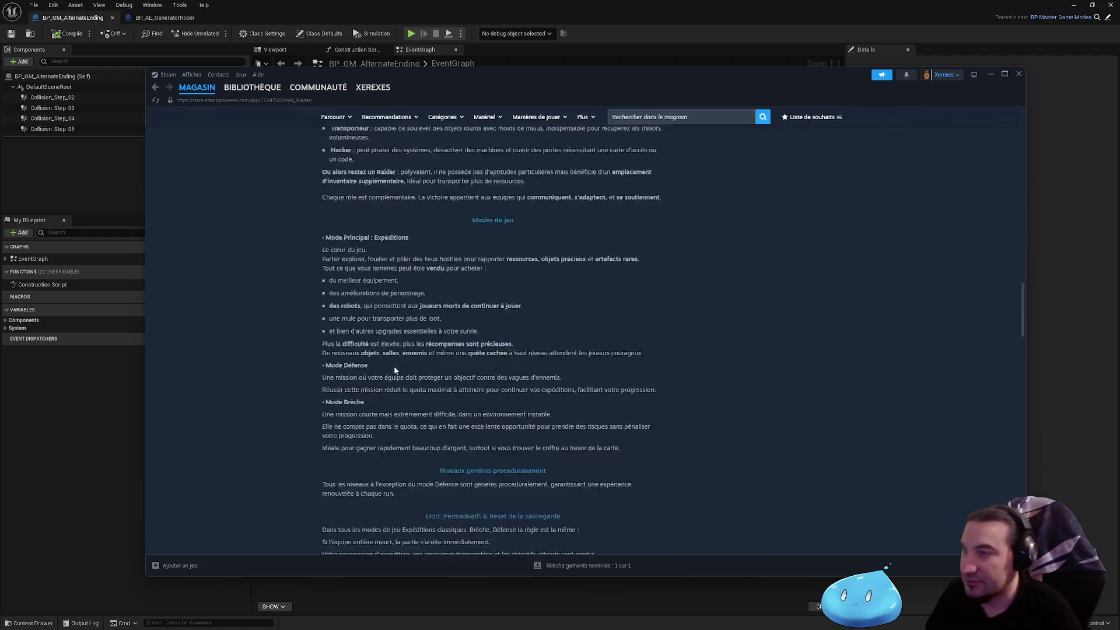
- Scroll the Void Raider page, check finished downloads, then minimize Steam to reveal the Unreal editor
scroll(417, 398, "down", 15)
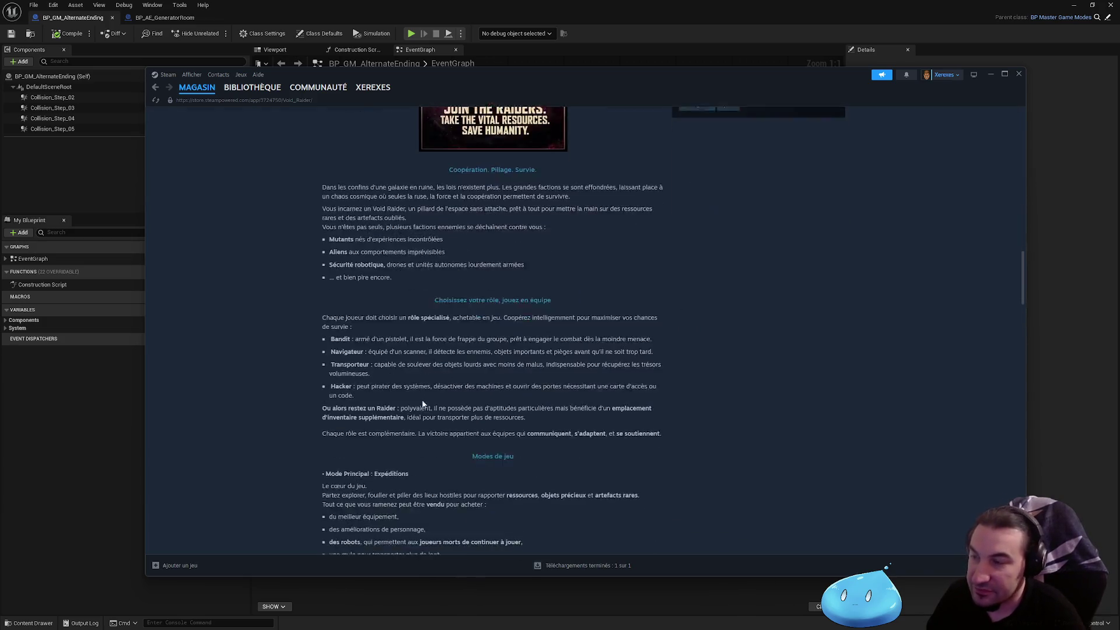
scroll(422, 415, "up", 8)
scroll(422, 416, "up", 15)
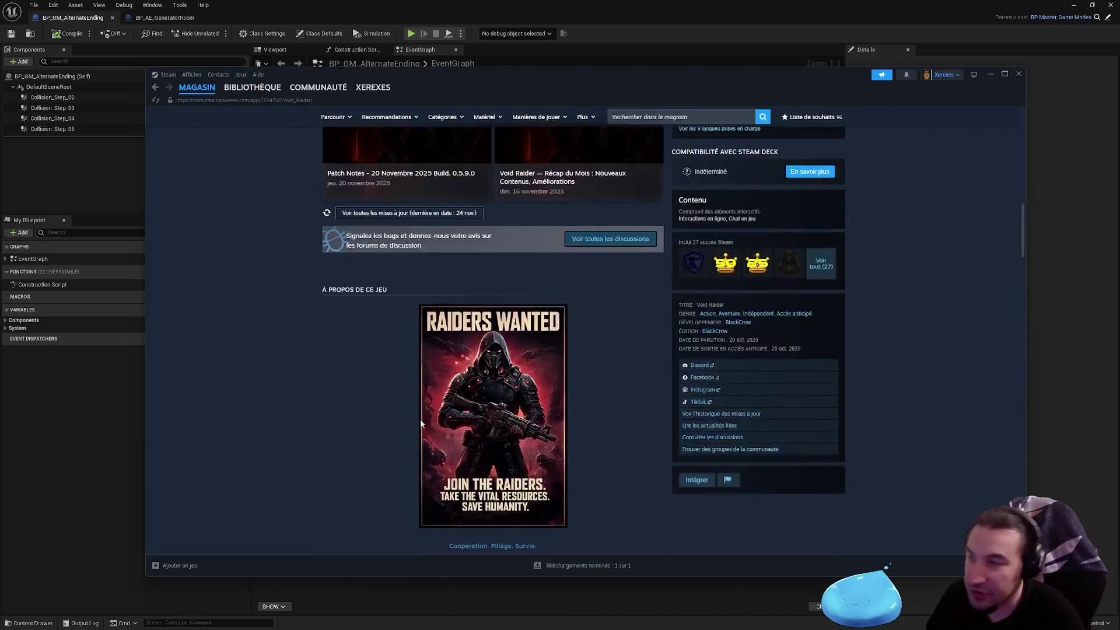
scroll(451, 391, "up", 4)
scroll(589, 373, "down", 5)
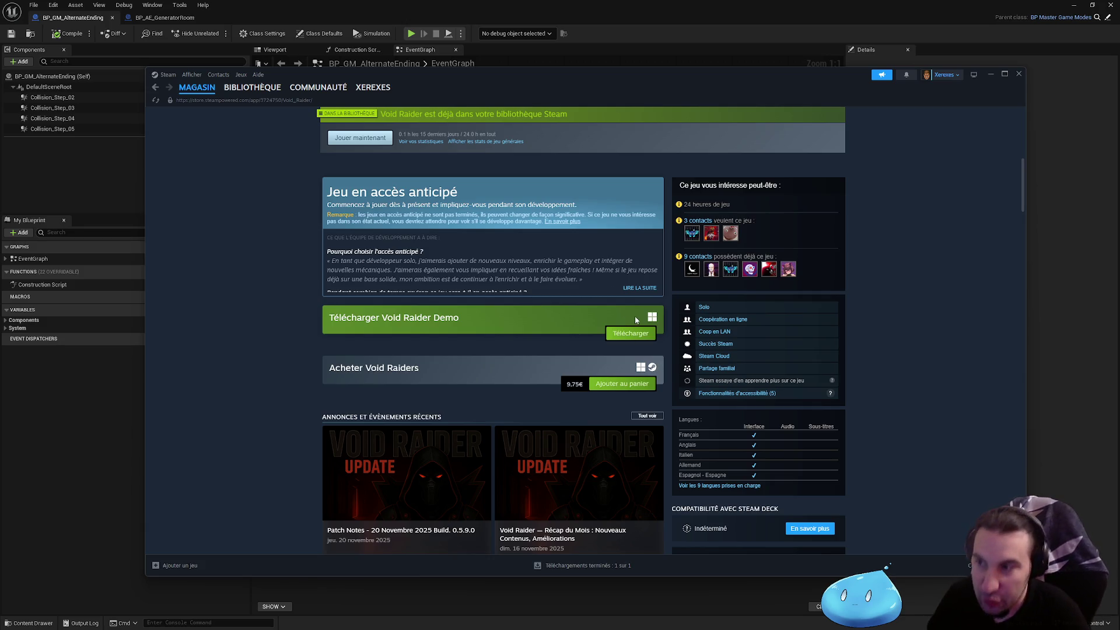
scroll(646, 325, "down", 1)
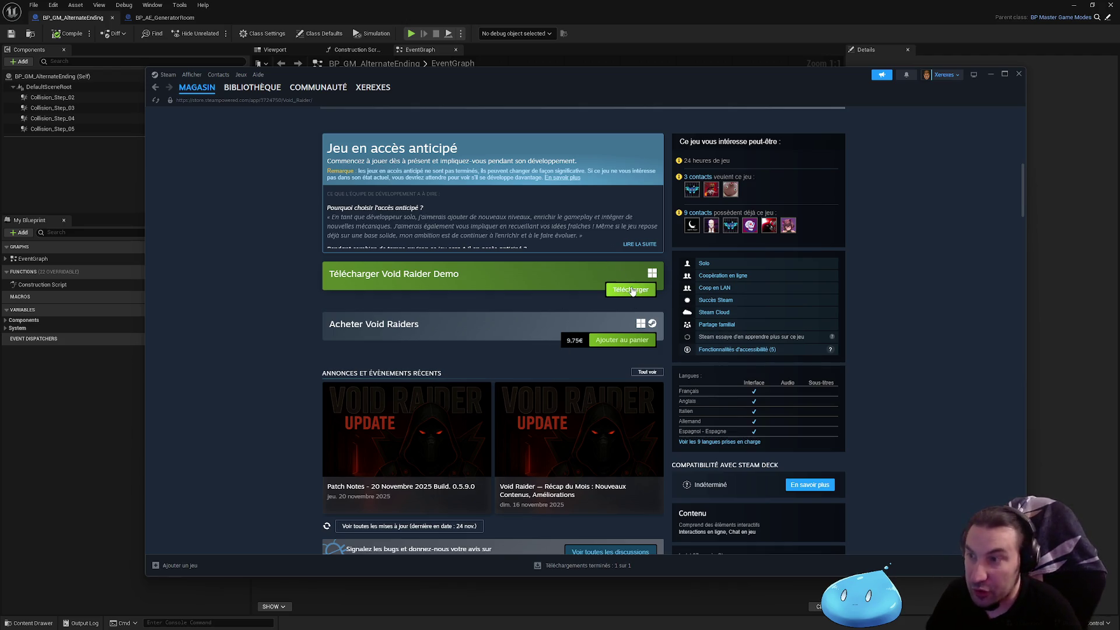
scroll(610, 527, "down", 2)
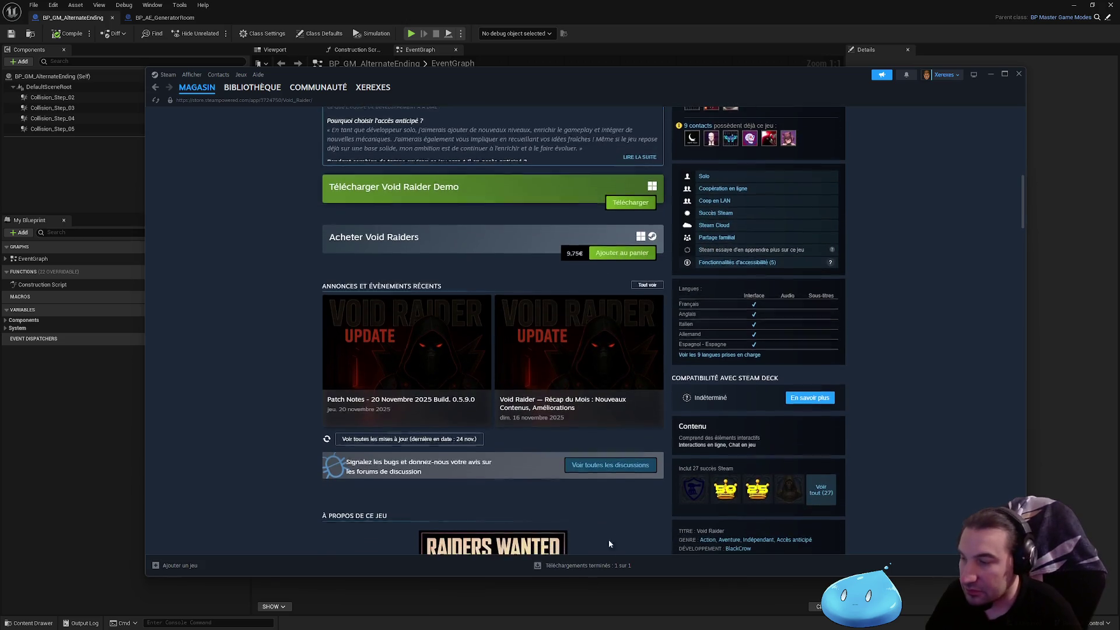
left_click(577, 566)
left_click(974, 272)
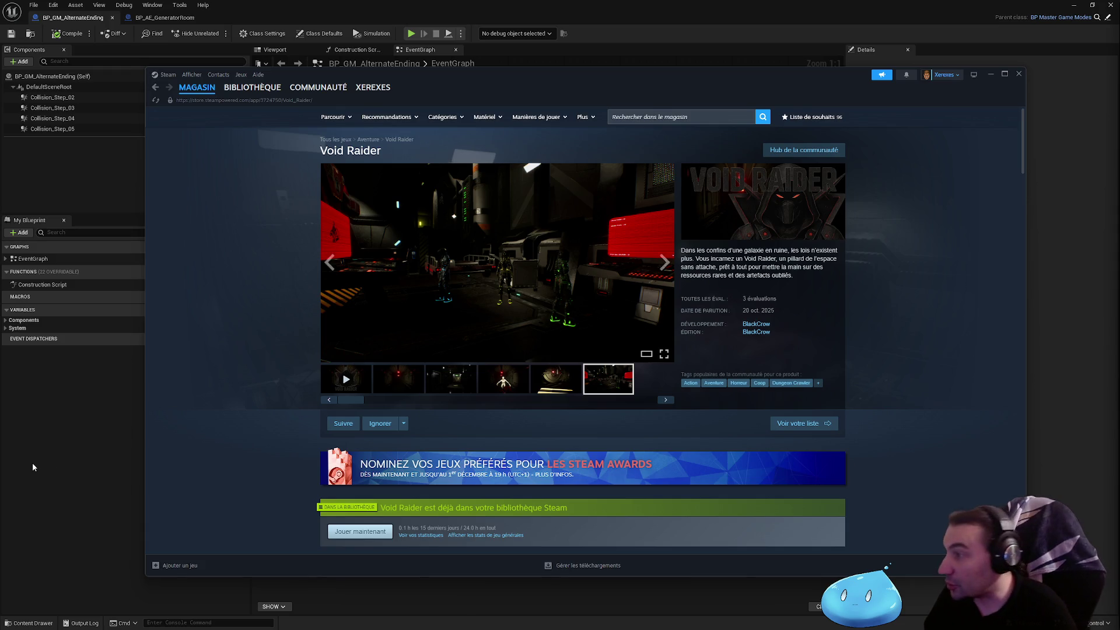
left_click(37, 463)
double_click(443, 27)
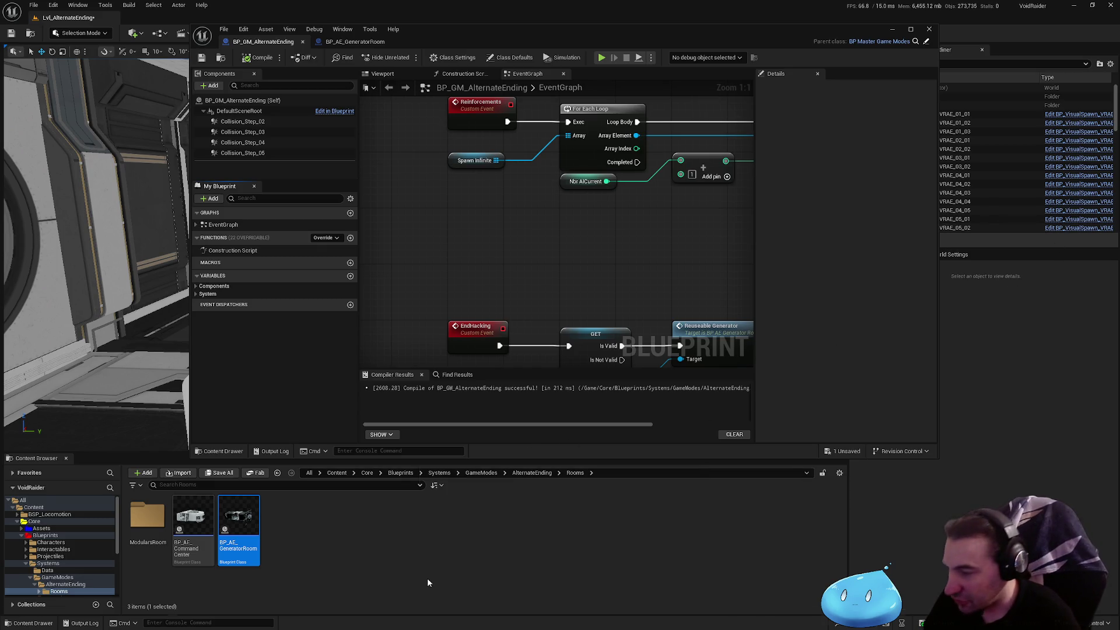
- Browse to Blueprints > Widgets > Menu in the Content Browser and open WB_MainMenu
key("super")
key("super")
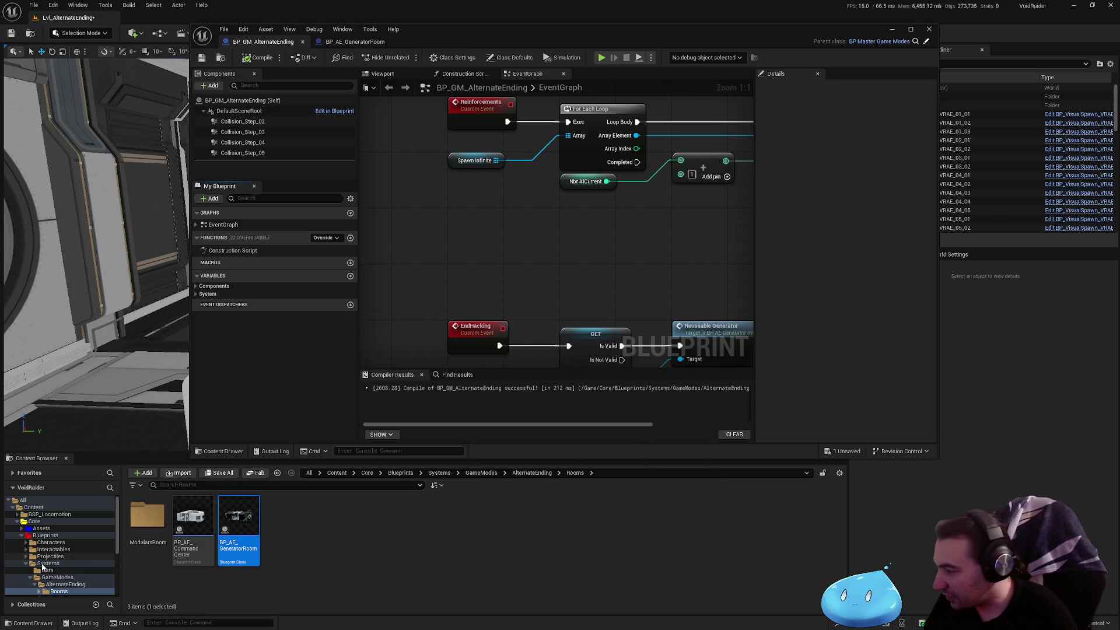
double_click(44, 565)
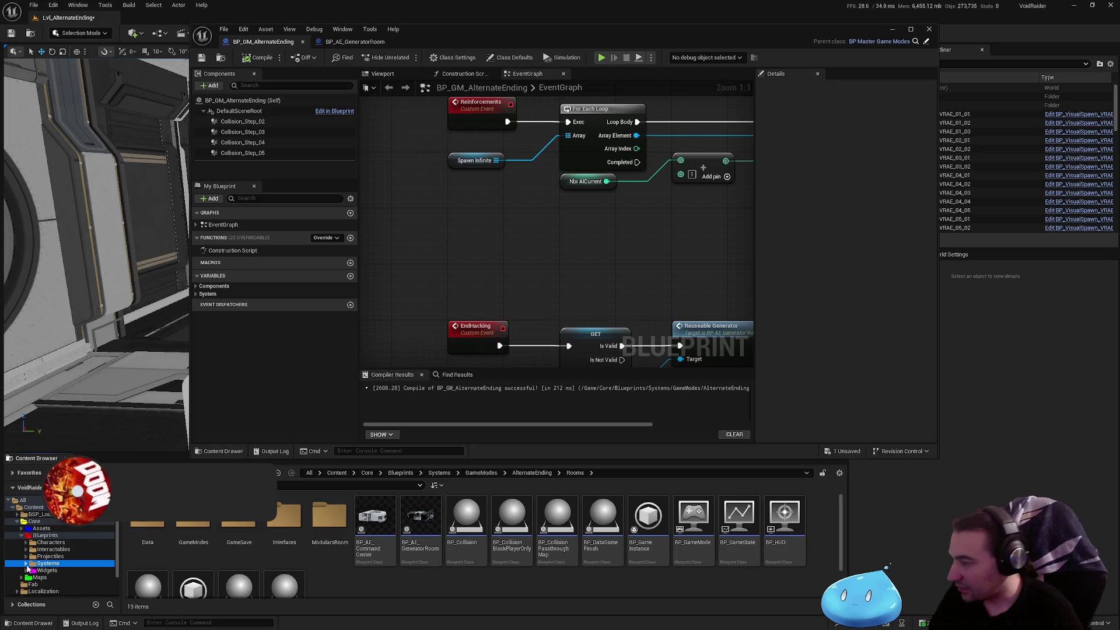
left_click(62, 571)
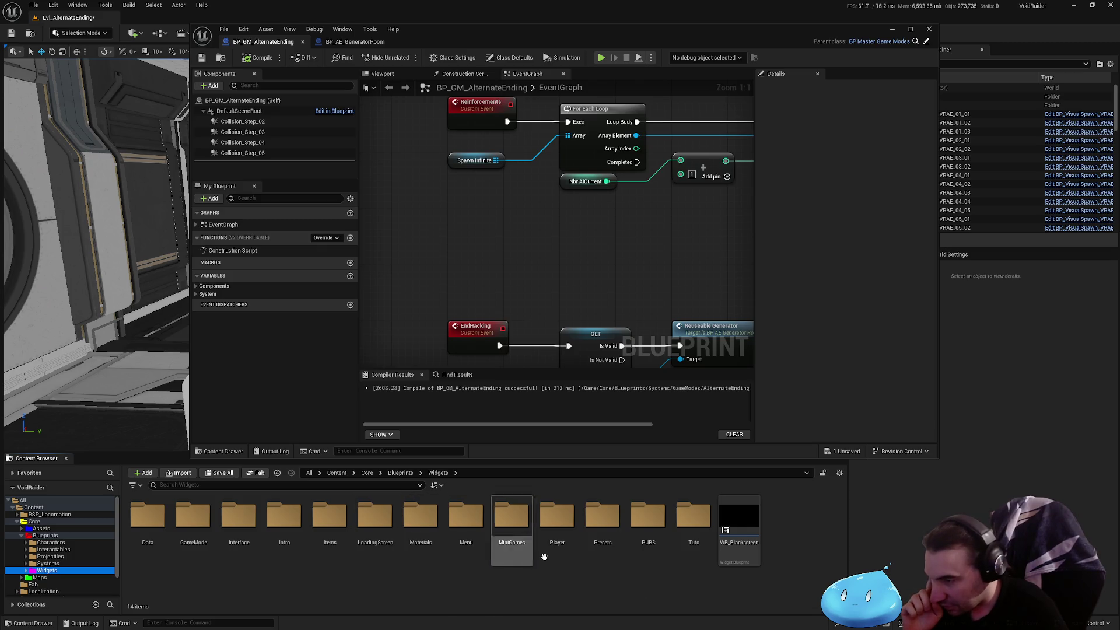
double_click(465, 534)
left_click(419, 521)
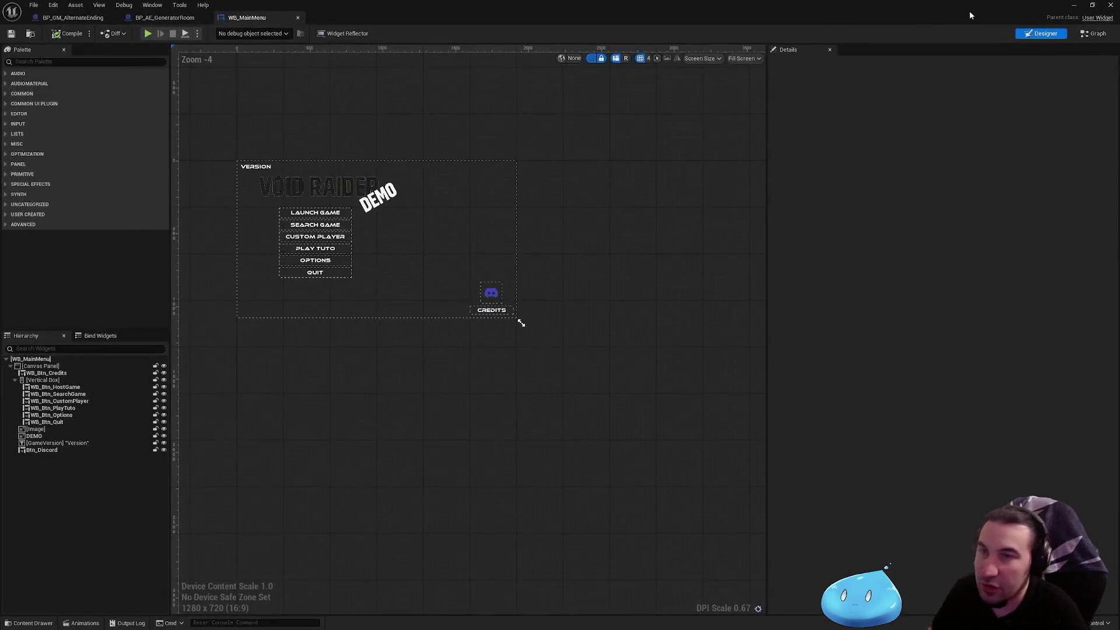
- Show WB_MainMenu's graph in a restored window, panned to the Event Construct chain
left_click(1080, 37)
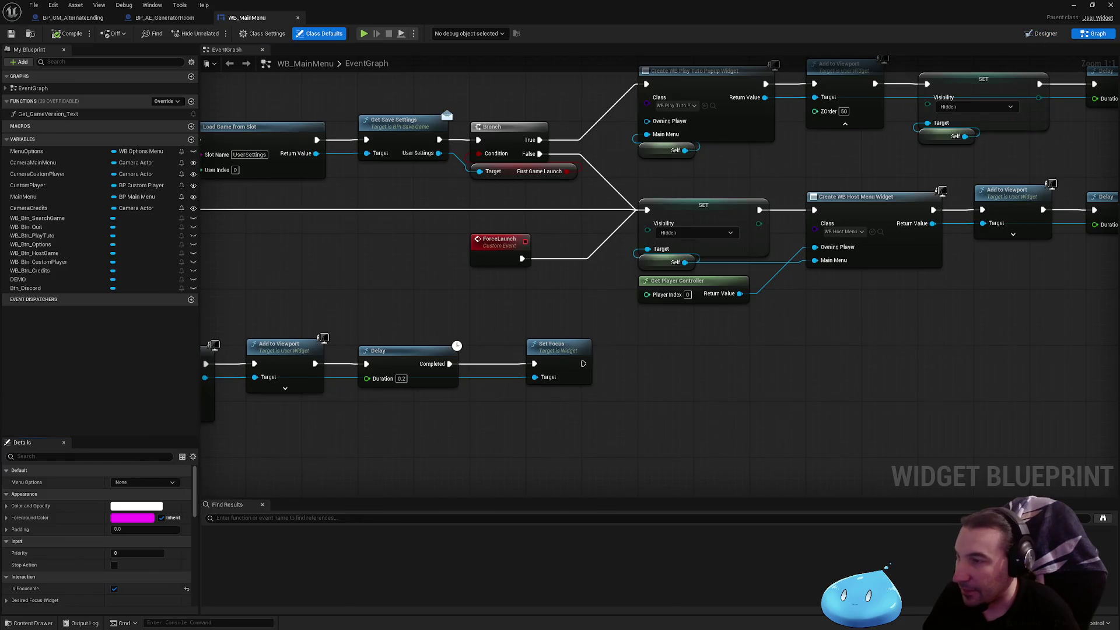
scroll(526, 206, "down", 4)
scroll(525, 205, "up", 3)
key("super+Down")
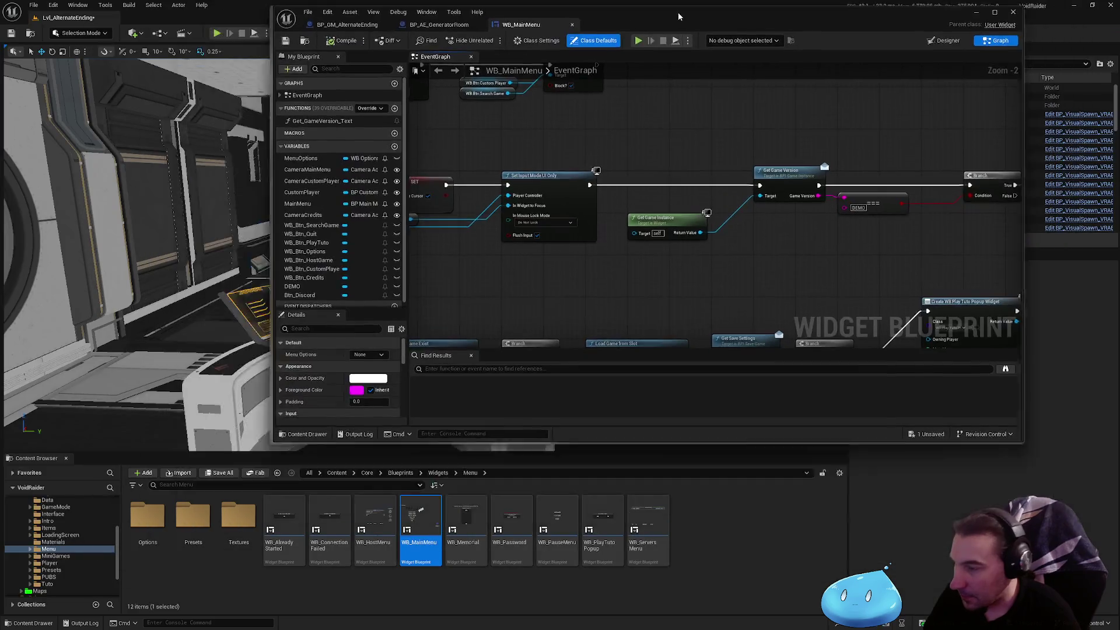
left_click_drag(675, 86, 647, 226)
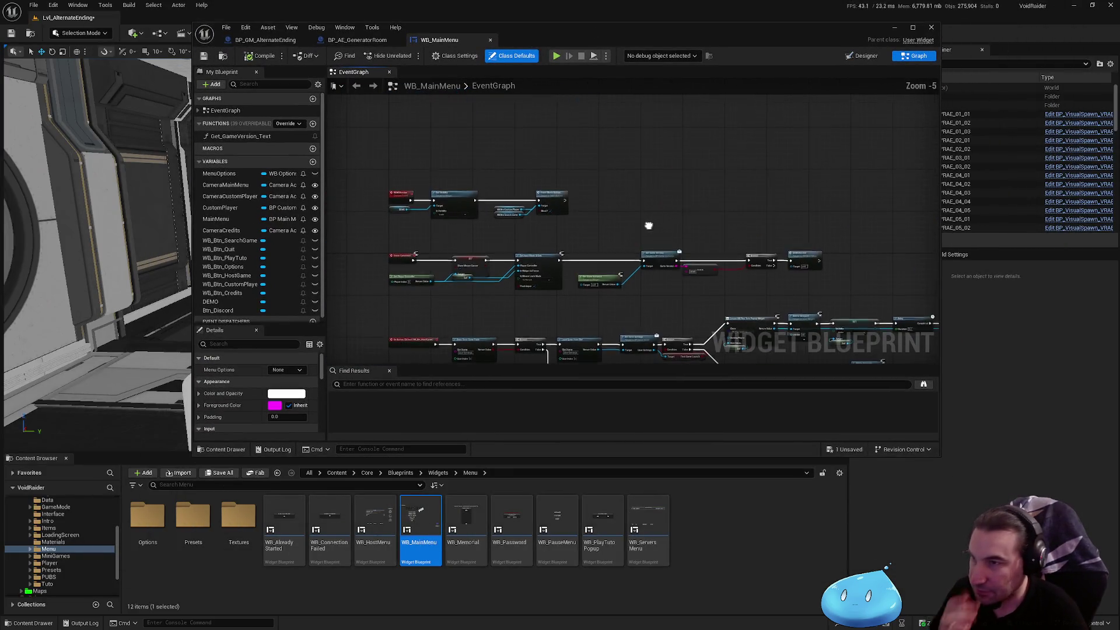
mouse_move(408, 175)
left_mouse_down()
mouse_move(460, 229)
mouse_move(496, 180)
mouse_move(418, 171)
mouse_move(657, 101)
left_mouse_up()
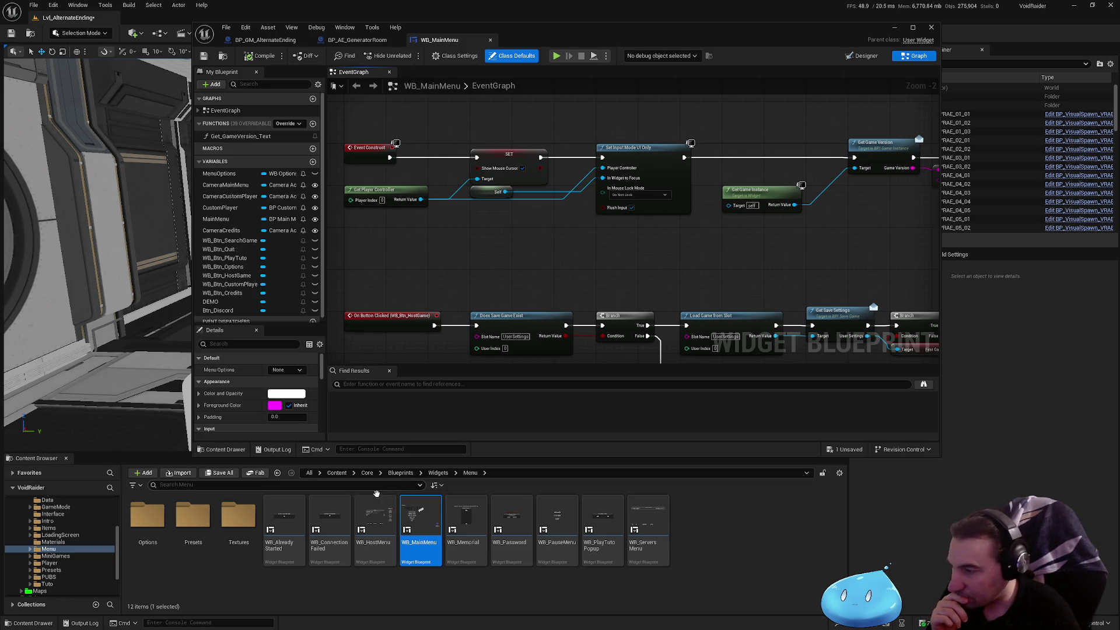
- Open the WB_PlayTutoPopup widget blueprint's event graph
left_click(453, 474)
left_click(453, 473)
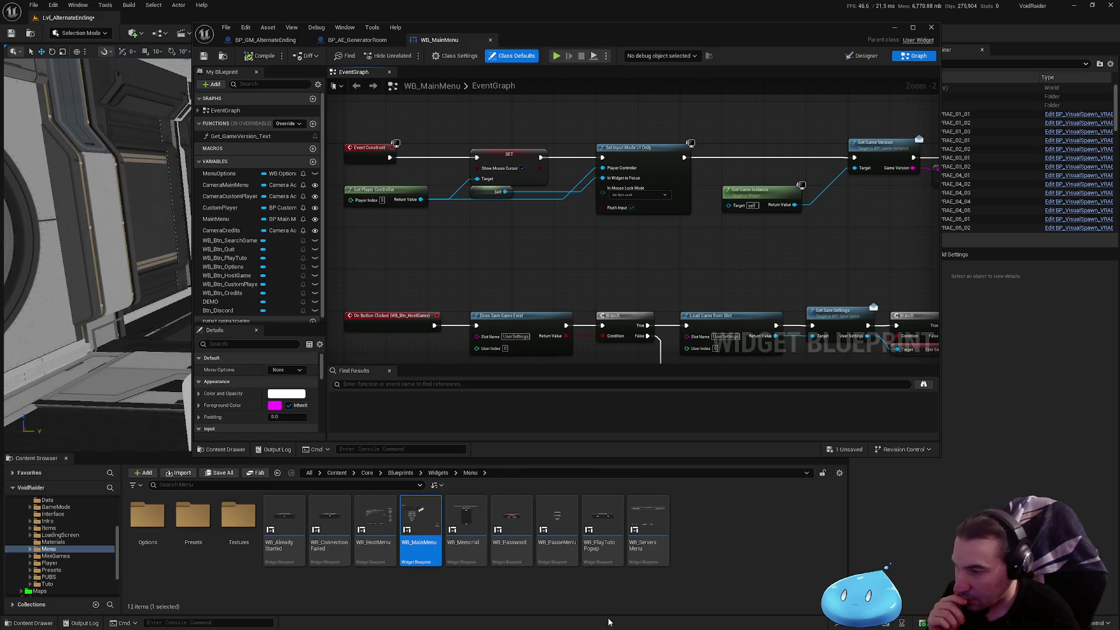
left_click(607, 533)
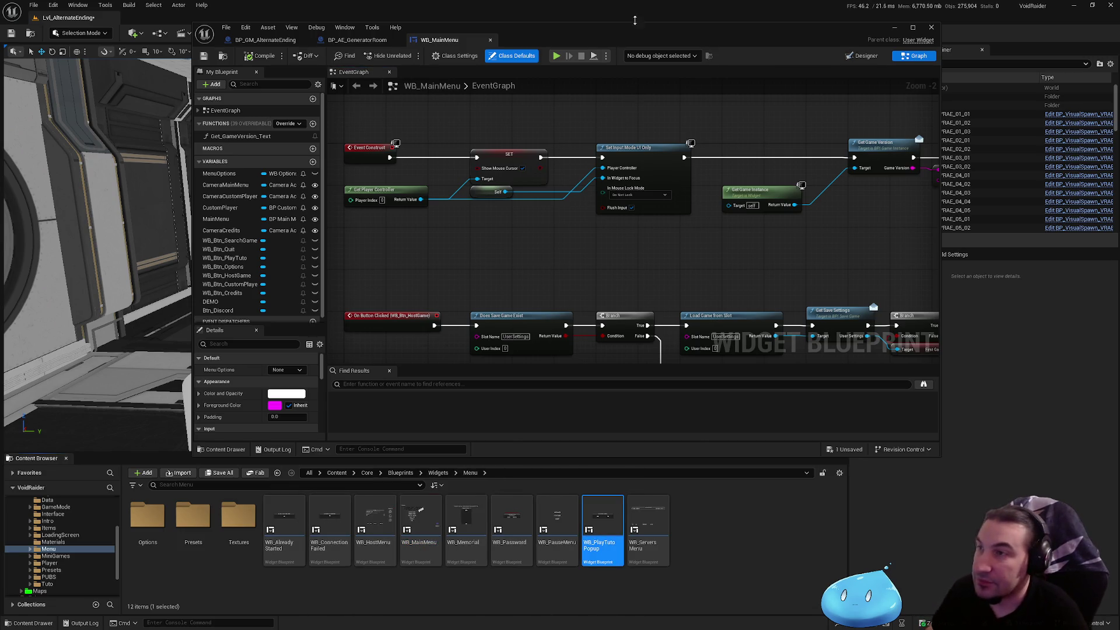
double_click(635, 27)
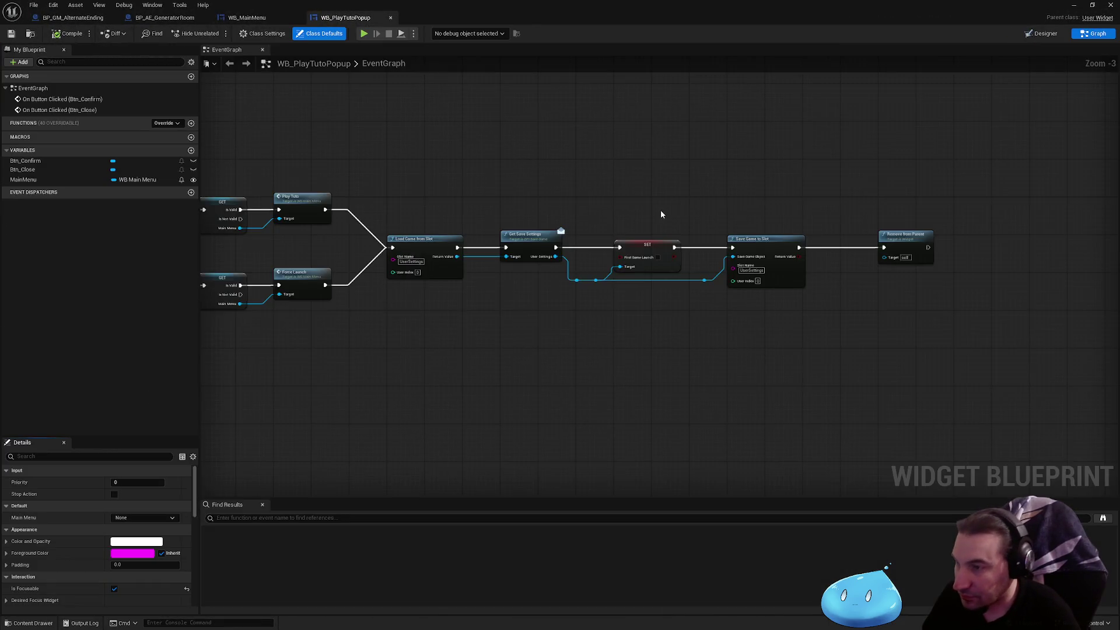
- Select WB_PlayTutoPopup's Load Game, save-settings and Save Game node chain for copying
left_click_drag(374, 217, 803, 340)
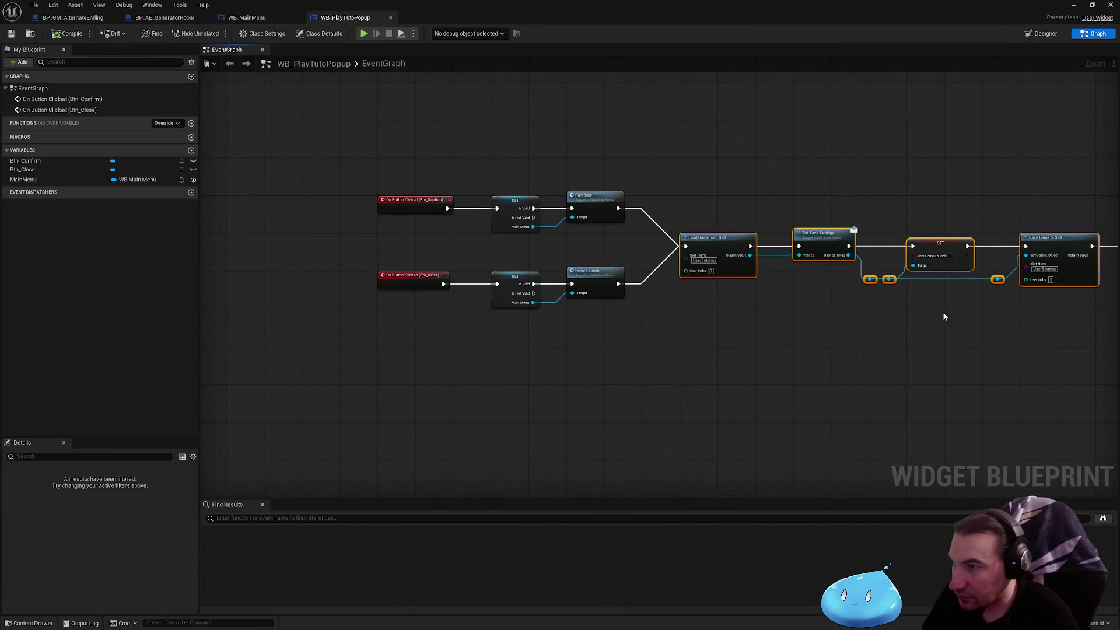
scroll(699, 234, "up", 3)
mouse_move(759, 175)
left_mouse_down()
mouse_move(483, 170)
mouse_move(790, 196)
left_mouse_up()
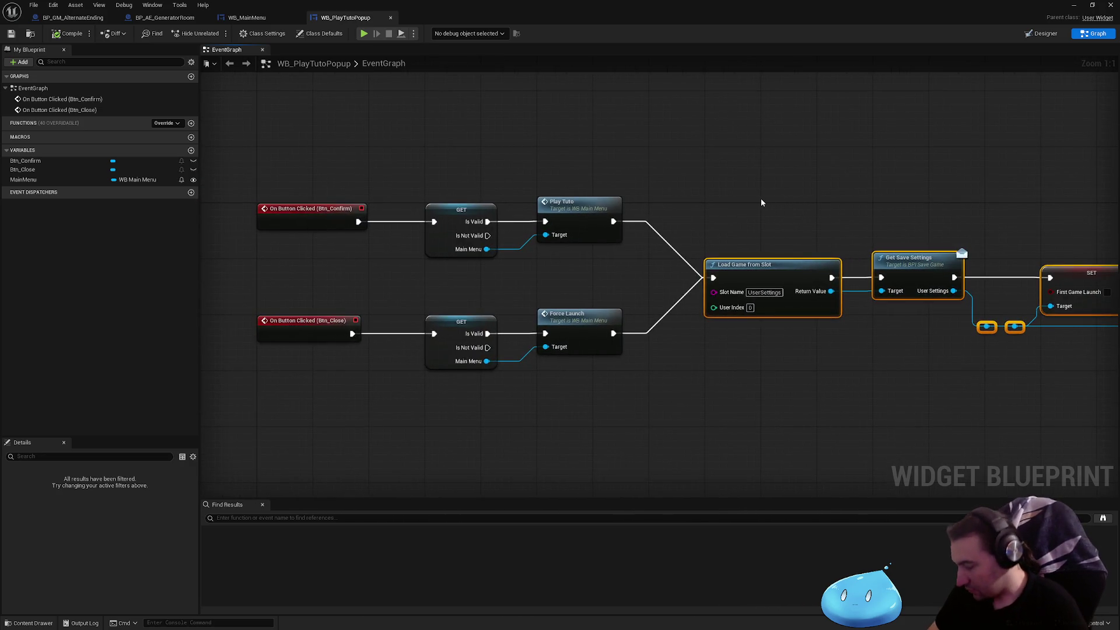
- In WB_MainMenu, paste the copied chain and place it after the PlayTuto Open Level node
left_click(244, 19)
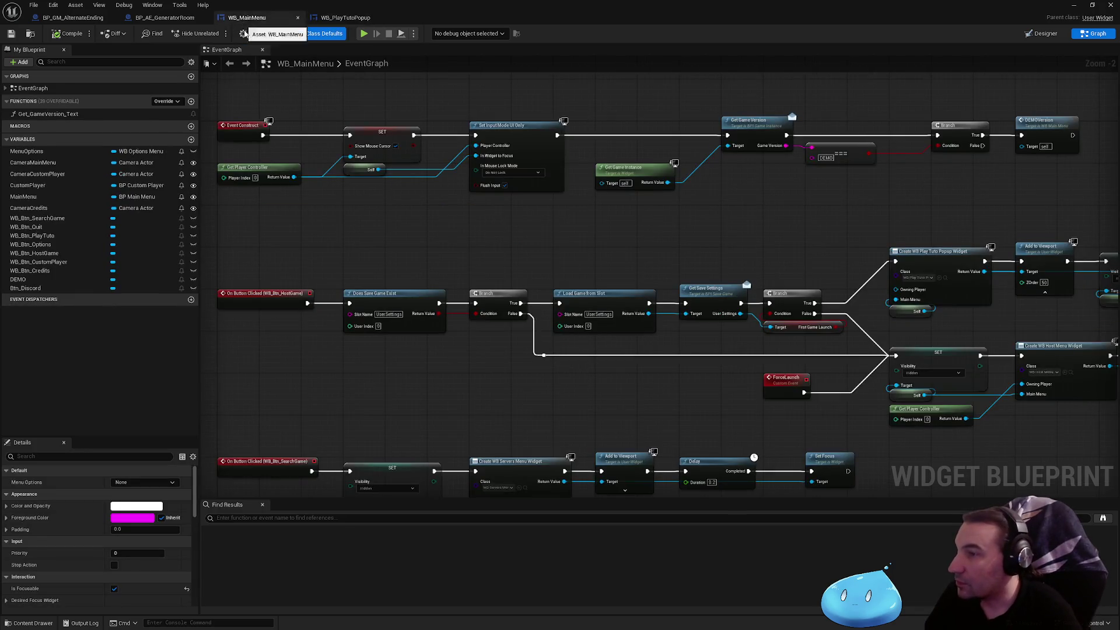
scroll(382, 247, "up", 1)
mouse_move(382, 246)
left_mouse_down()
mouse_move(502, 265)
mouse_move(482, 94)
mouse_move(462, 232)
left_mouse_up()
scroll(502, 265, "up", 1)
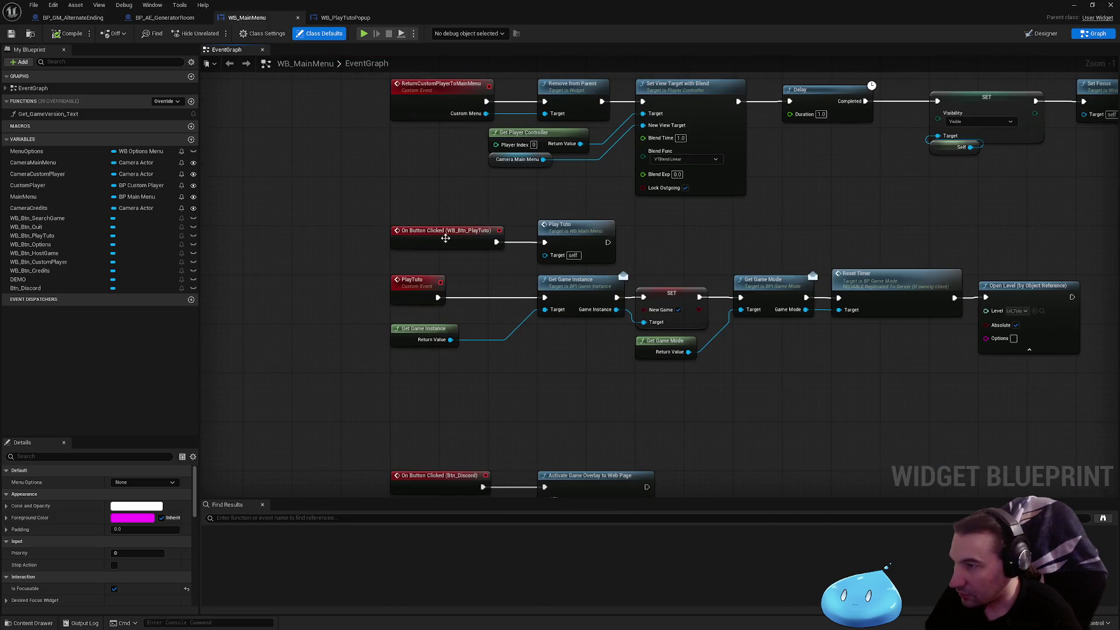
mouse_move(701, 248)
left_mouse_down()
mouse_move(440, 215)
mouse_move(596, 220)
left_mouse_up()
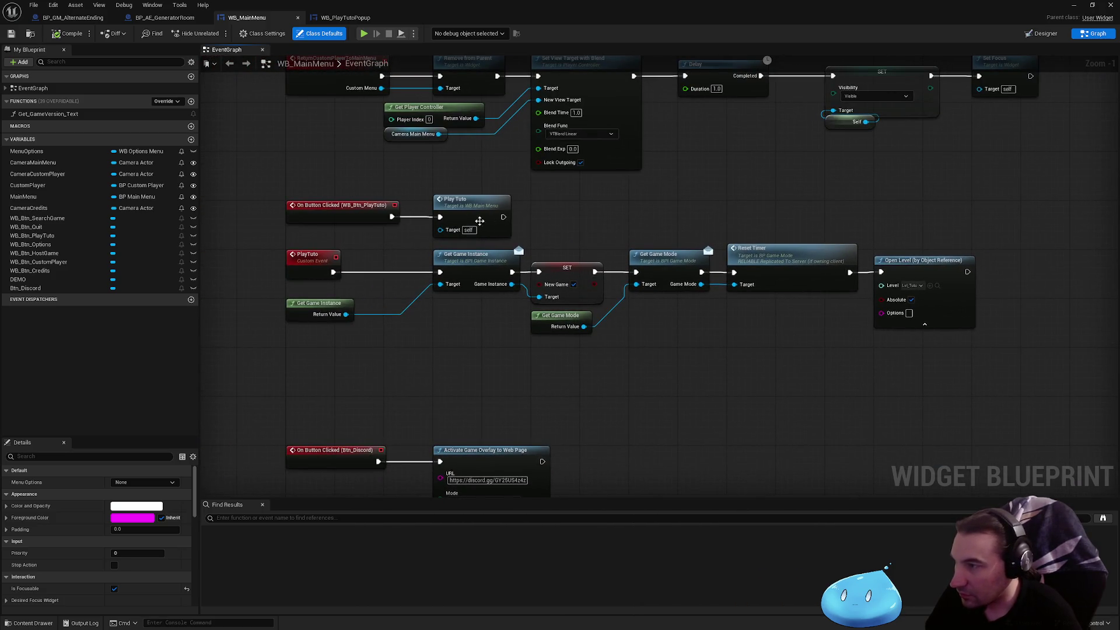
left_click_drag(466, 220, 242, 197)
left_click_drag(716, 200, 943, 184)
left_click_drag(1115, 276, 662, 304)
key("ctrl+v")
left_click_drag(544, 255, 714, 255)
mouse_move(707, 315)
left_mouse_down()
mouse_move(688, 286)
mouse_move(494, 299)
left_mouse_up()
mouse_move(517, 217)
left_mouse_down()
mouse_move(825, 345)
mouse_move(1044, 348)
left_mouse_up()
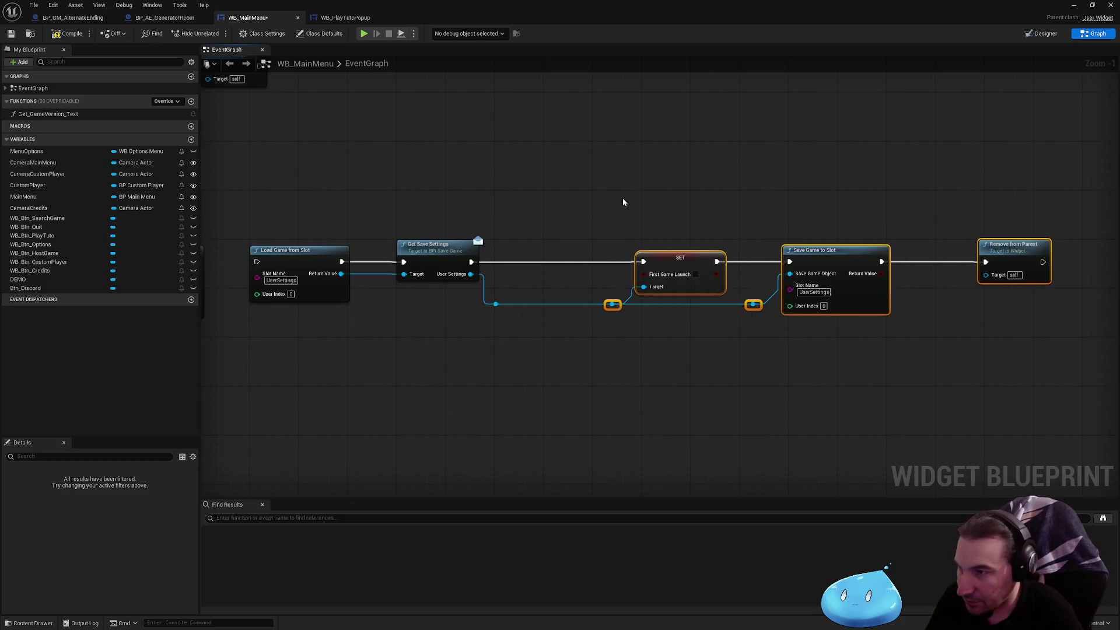
mouse_move(623, 201)
left_mouse_down()
mouse_move(1027, 178)
mouse_move(499, 251)
left_mouse_up()
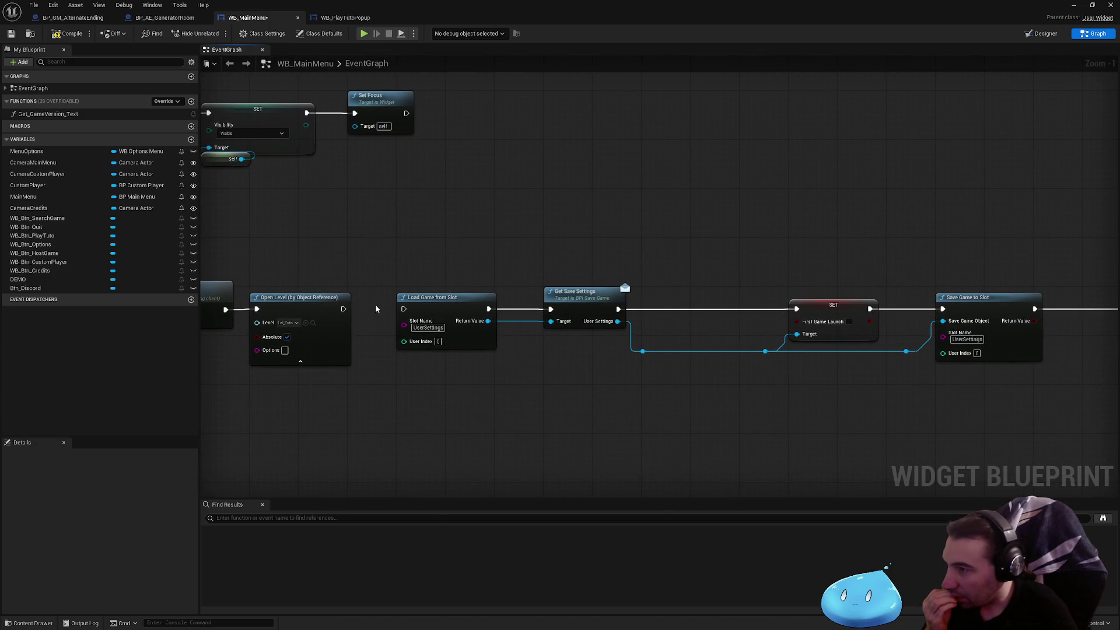
- Wire Open Level into Load Game from Slot and add a Branch on First Game Launch
left_click_drag(344, 310, 403, 310)
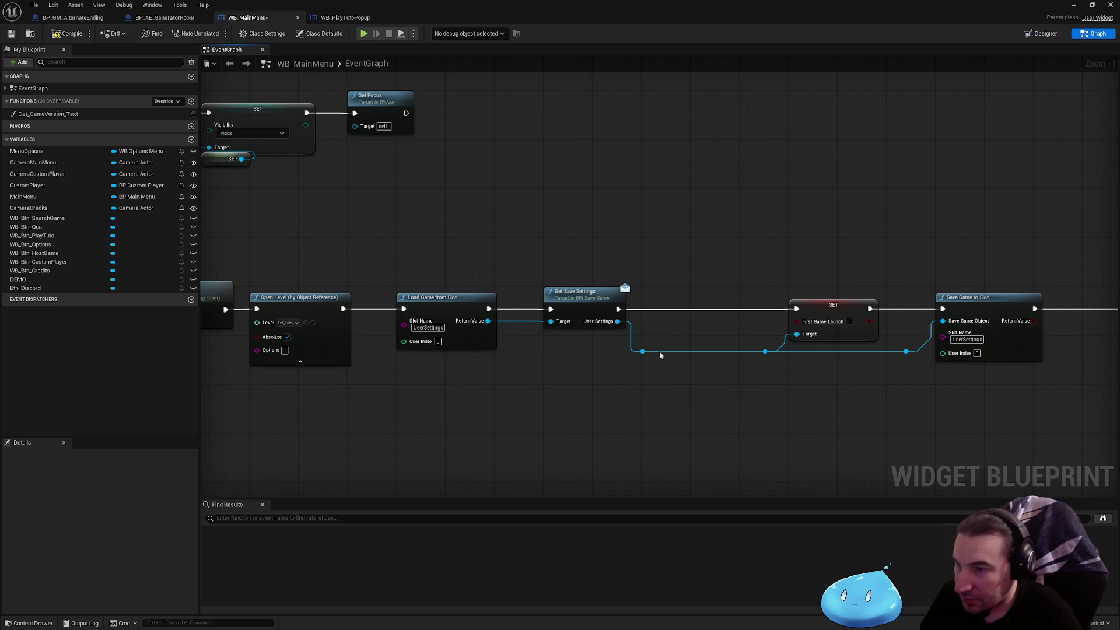
left_click_drag(644, 352, 666, 380)
type("first")
key("Return")
mouse_move(760, 385)
left_mouse_down()
mouse_move(813, 415)
mouse_move(700, 347)
left_mouse_up()
type("branch")
key("Return")
mouse_move(720, 430)
left_mouse_down()
mouse_move(688, 303)
mouse_move(1109, 392)
mouse_move(912, 401)
left_mouse_up()
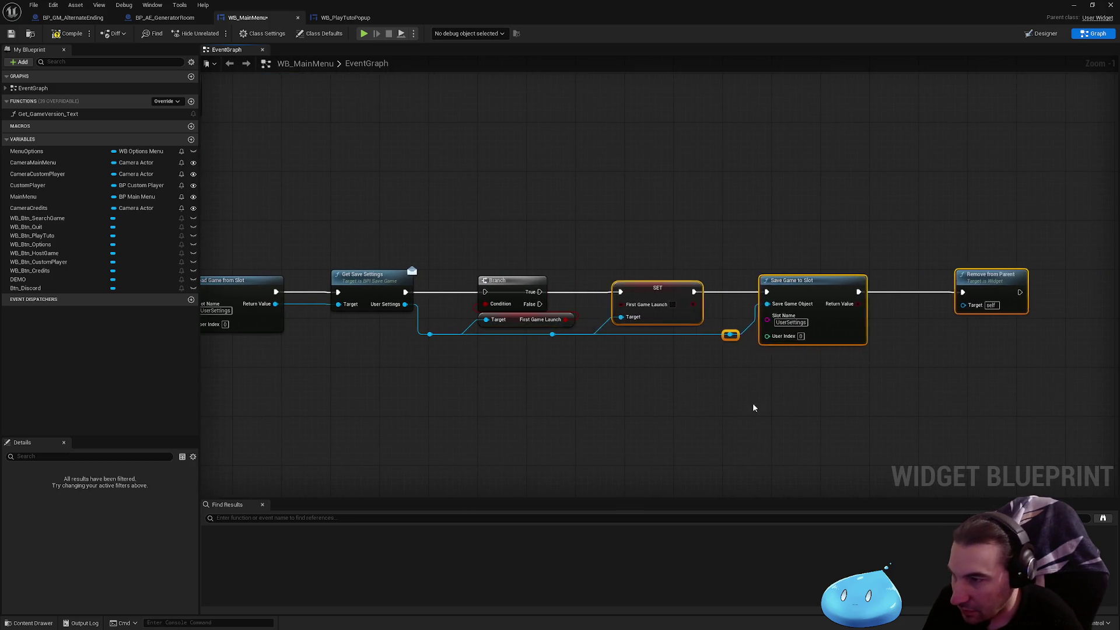
- Add a reroute on the blue wire and feed Get Save Settings into the Branch
mouse_move(596, 388)
left_mouse_down()
mouse_move(543, 325)
mouse_move(583, 375)
left_mouse_up()
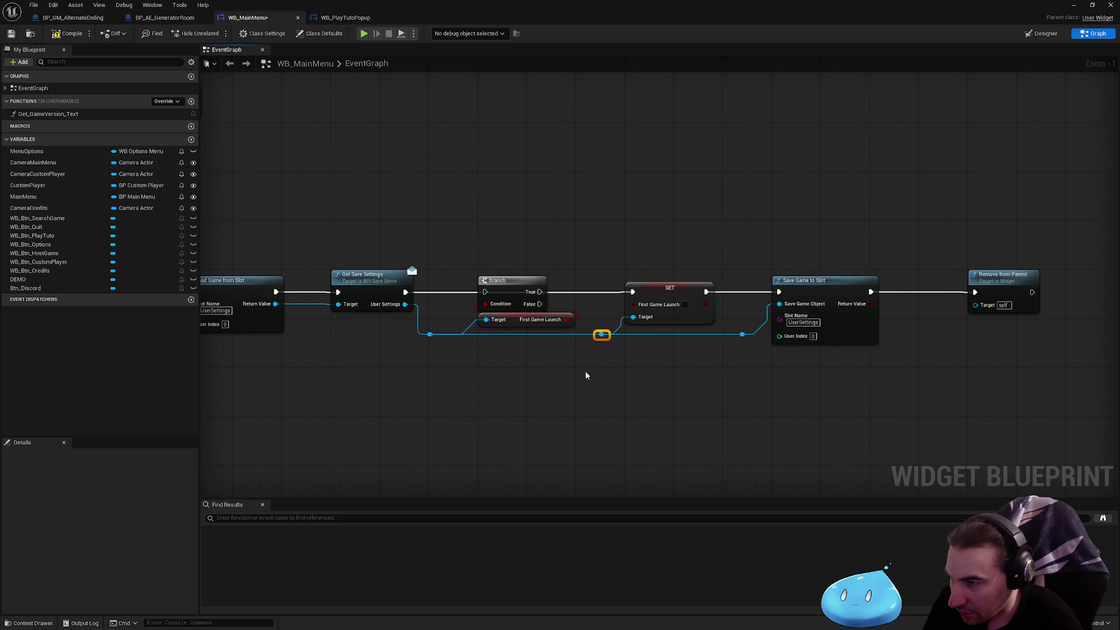
left_click(628, 360)
double_click(467, 334)
left_click(492, 371)
left_click_drag(406, 292, 633, 291)
- Save the WB_MainMenu blueprint and close it
scroll(671, 246, "down", 1)
scroll(417, 269, "down", 1)
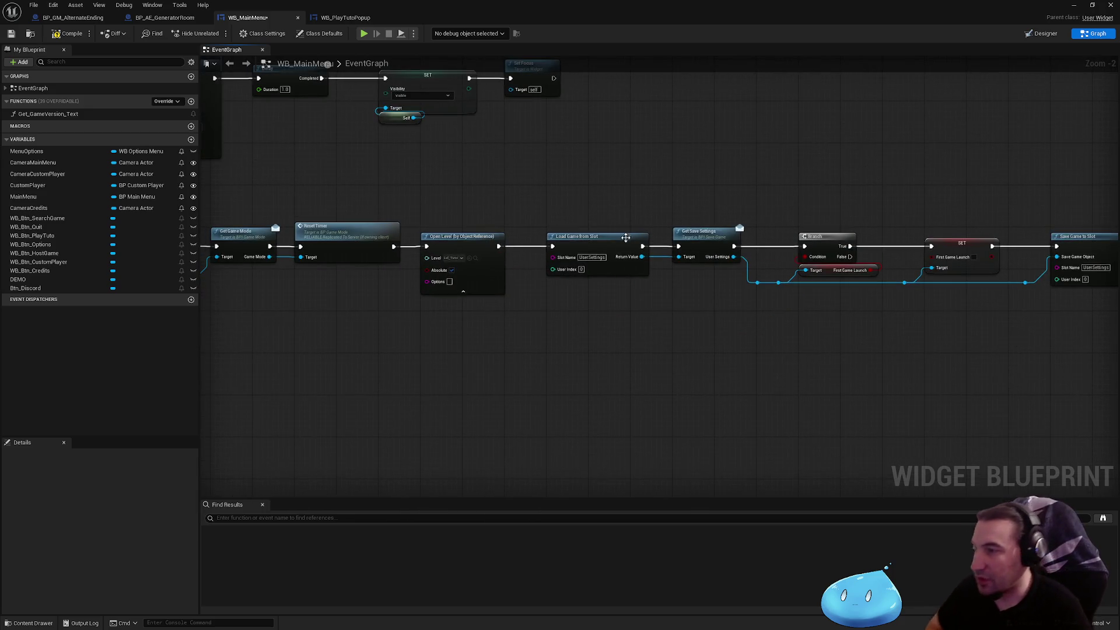
scroll(735, 185, "up", 1)
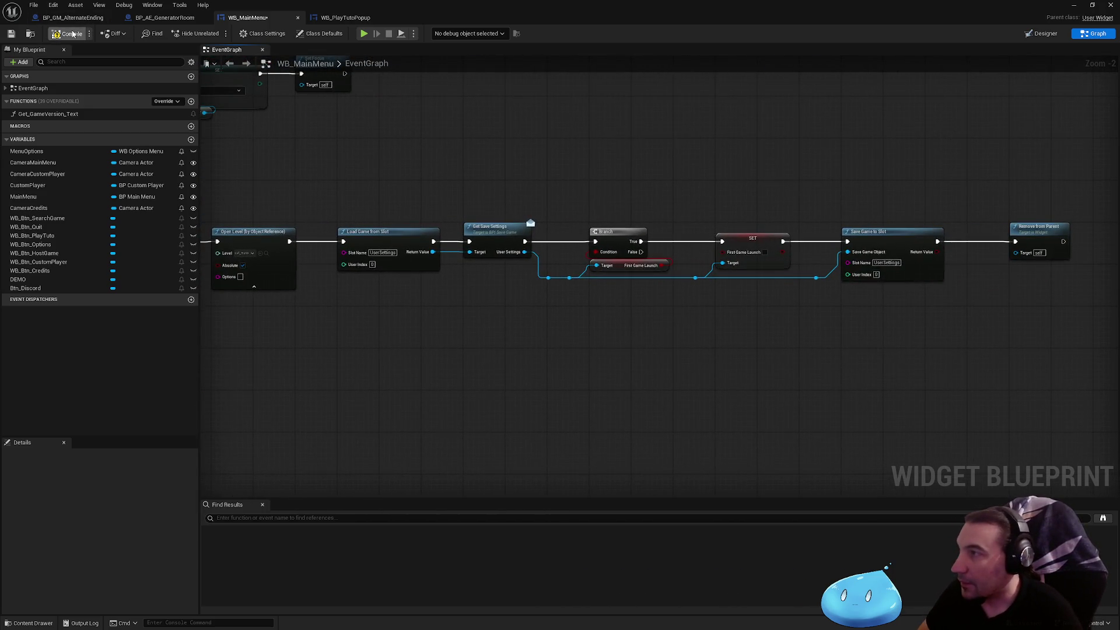
key("ctrl+s")
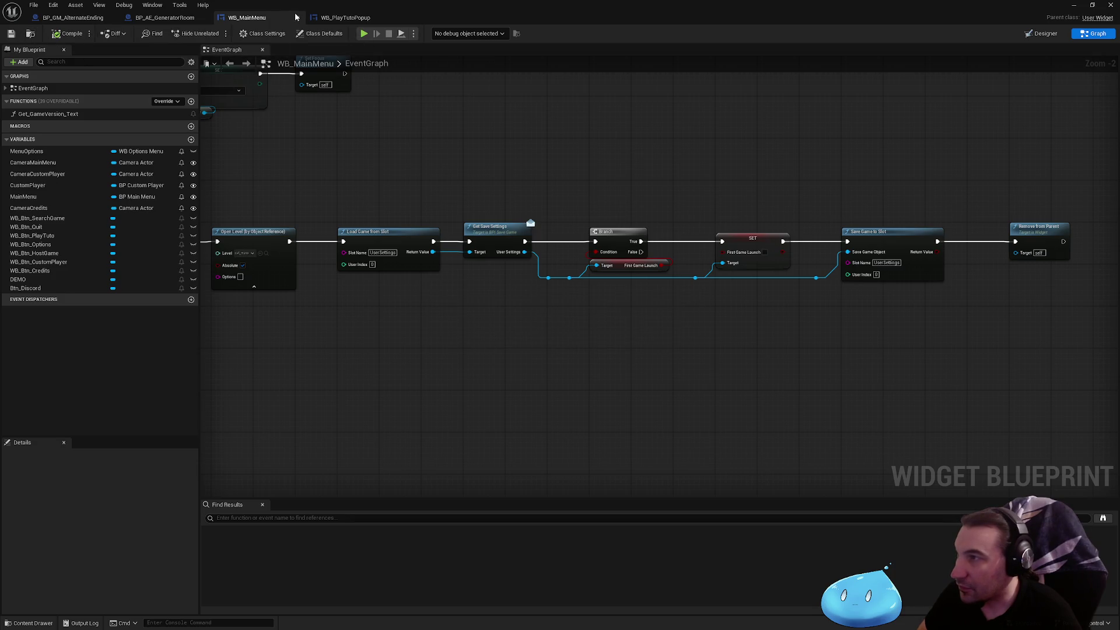
left_click(300, 21)
- Close WB_PlayTutoPopup and view BP_AE_GeneratorRoom's UnblockGenerator and Set Collision Enabled nodes
left_click(300, 22)
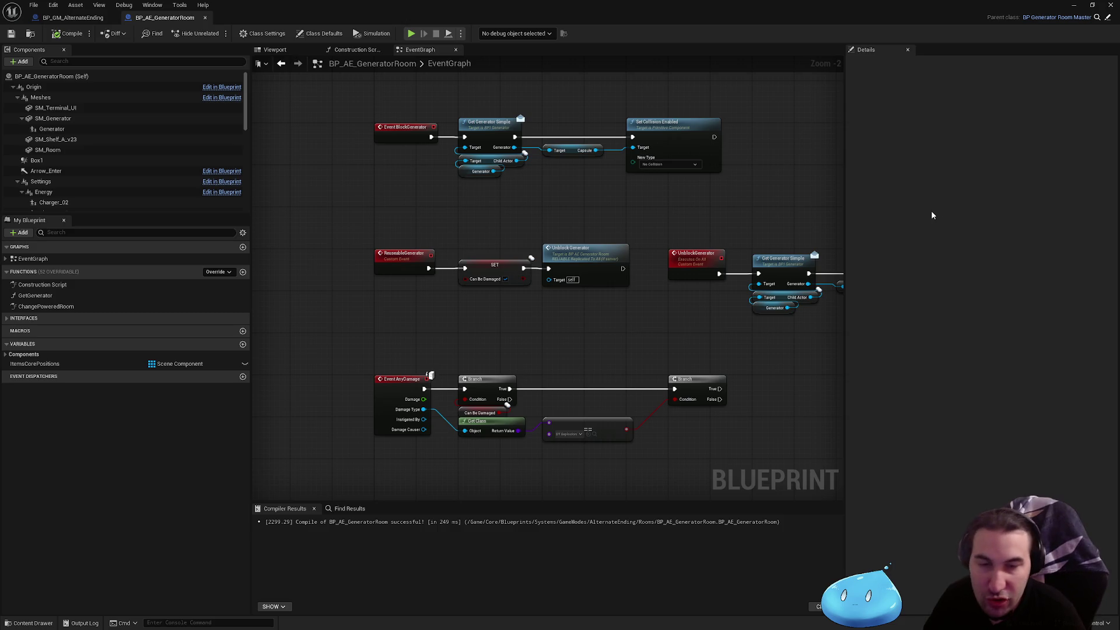
left_click_drag(779, 170, 644, 173)
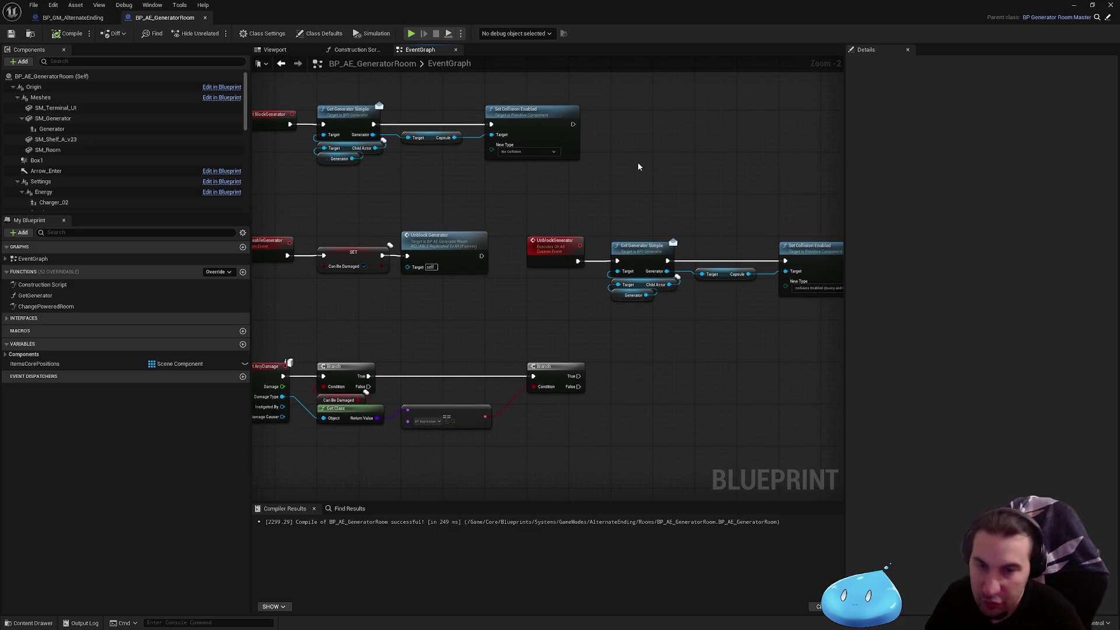
mouse_move(645, 175)
left_mouse_down()
mouse_move(452, 162)
mouse_move(687, 183)
mouse_move(503, 181)
left_mouse_up()
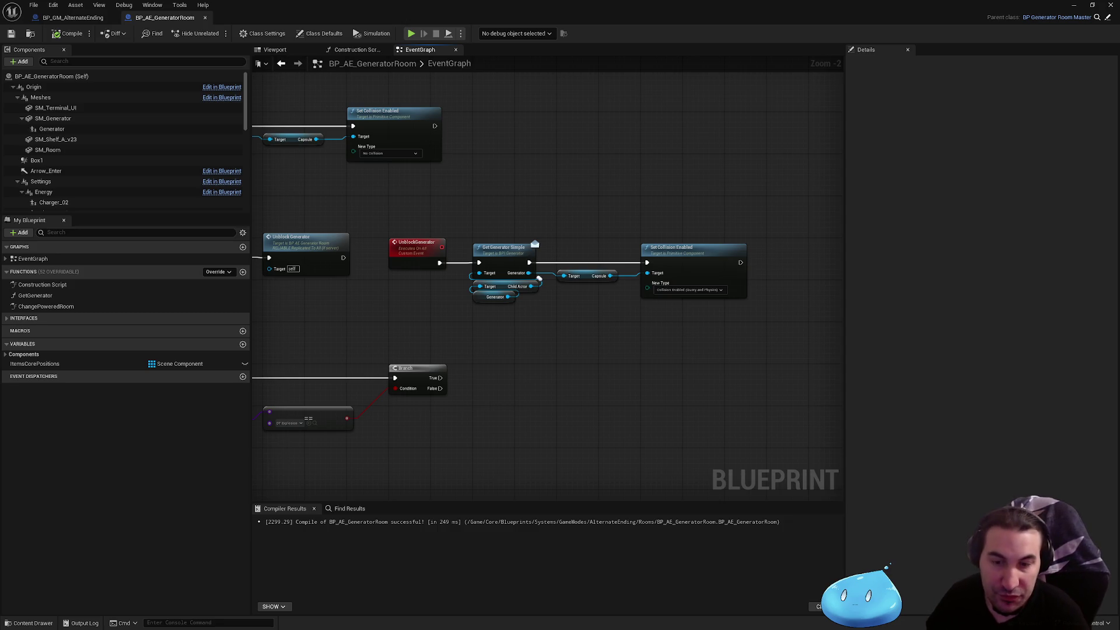
key("super")
key("super")
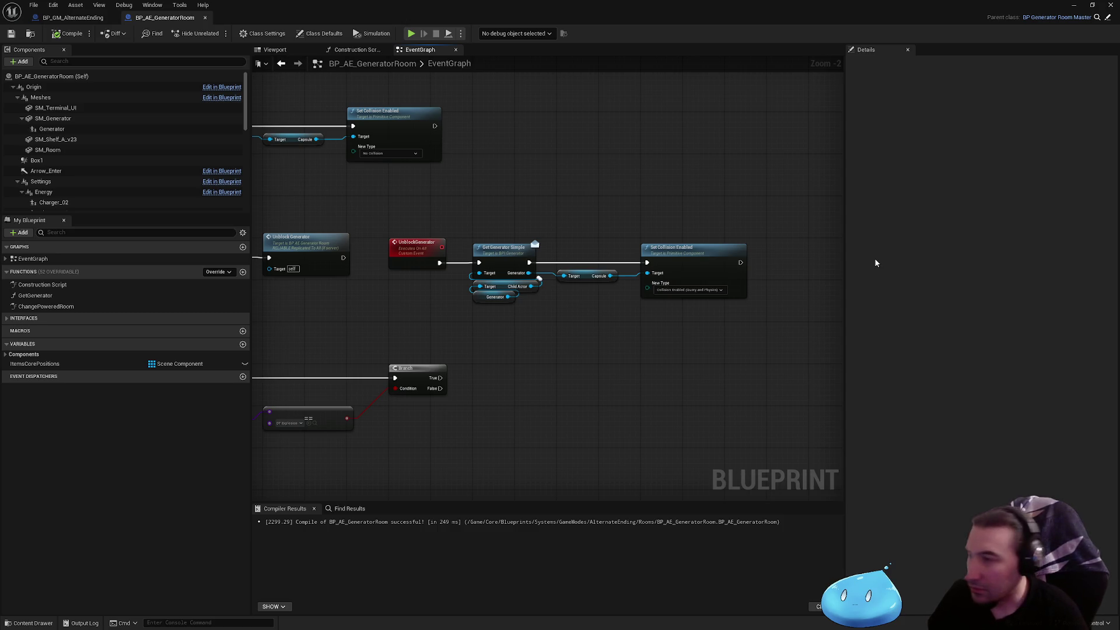
key("super")
- Copy the Void Raider store page URL from Steam, then minimize Steam
left_click(537, 622)
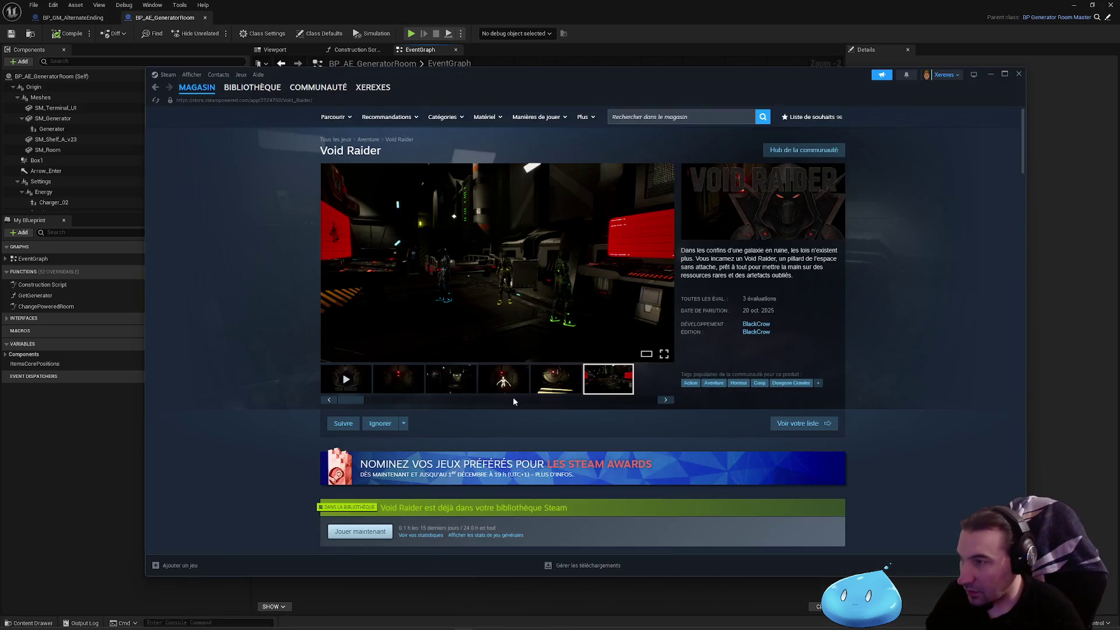
left_click(274, 102)
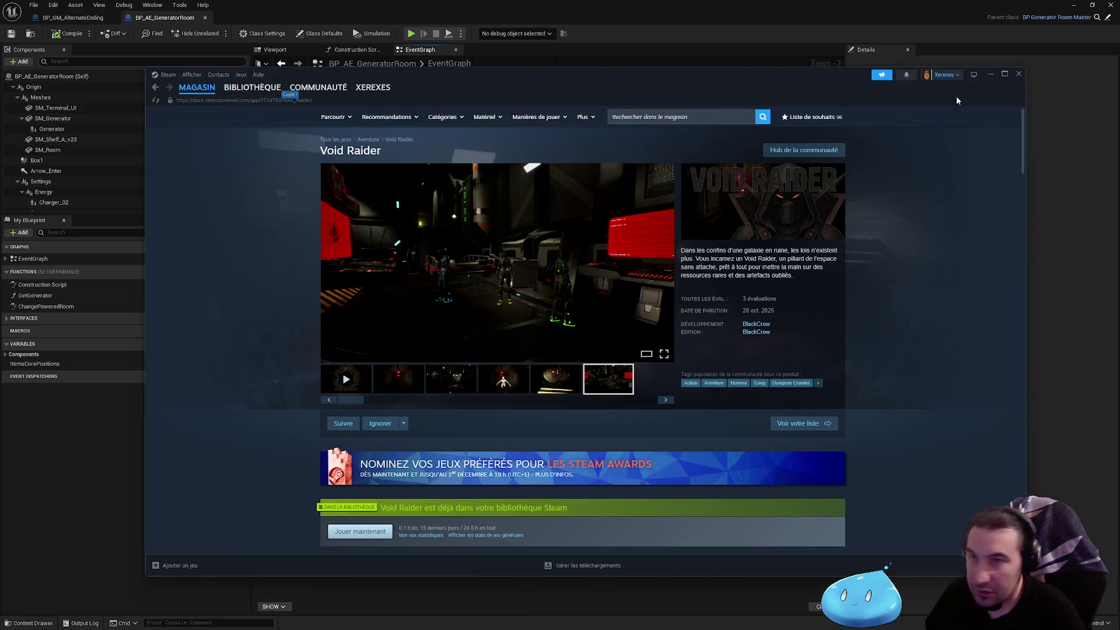
left_click(990, 74)
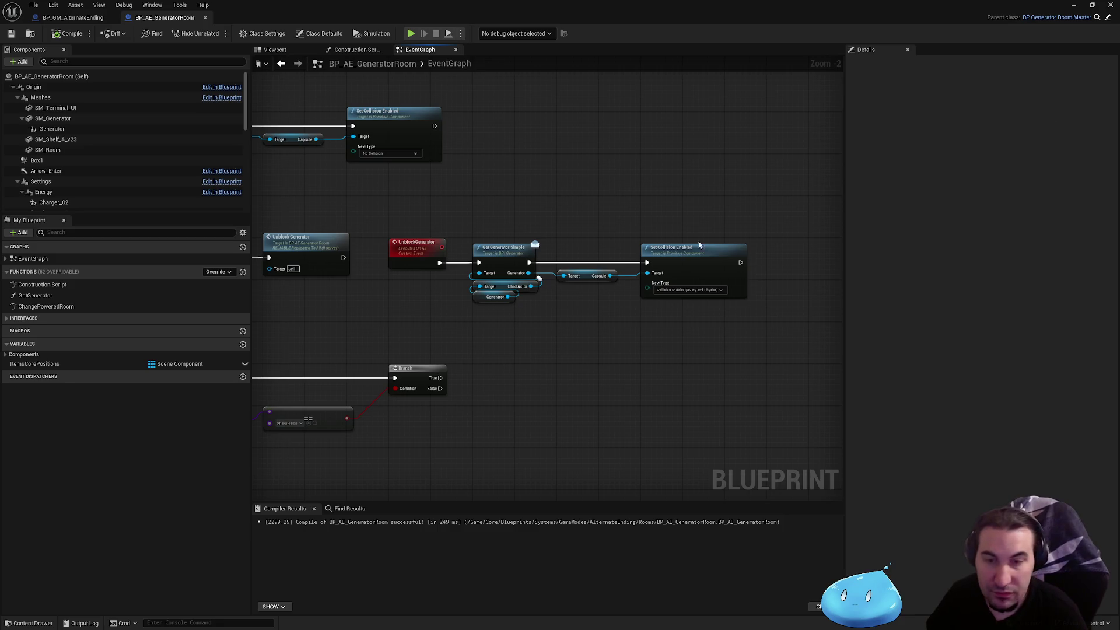
mouse_move(544, 293)
left_mouse_down()
mouse_move(588, 311)
mouse_move(716, 320)
left_mouse_up()
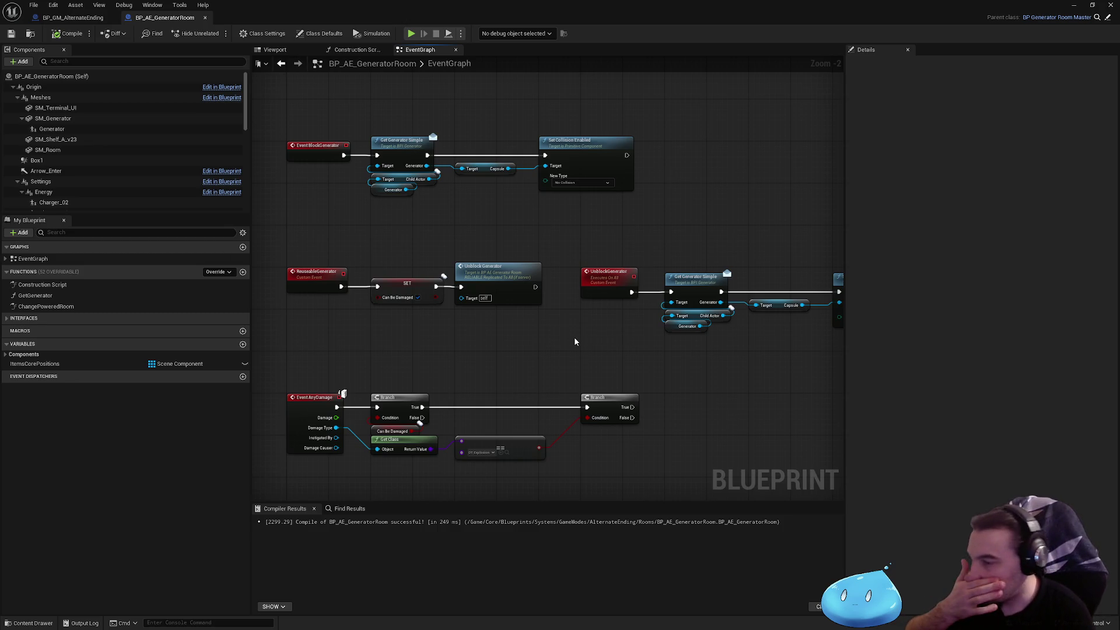
left_click_drag(603, 345, 613, 225)
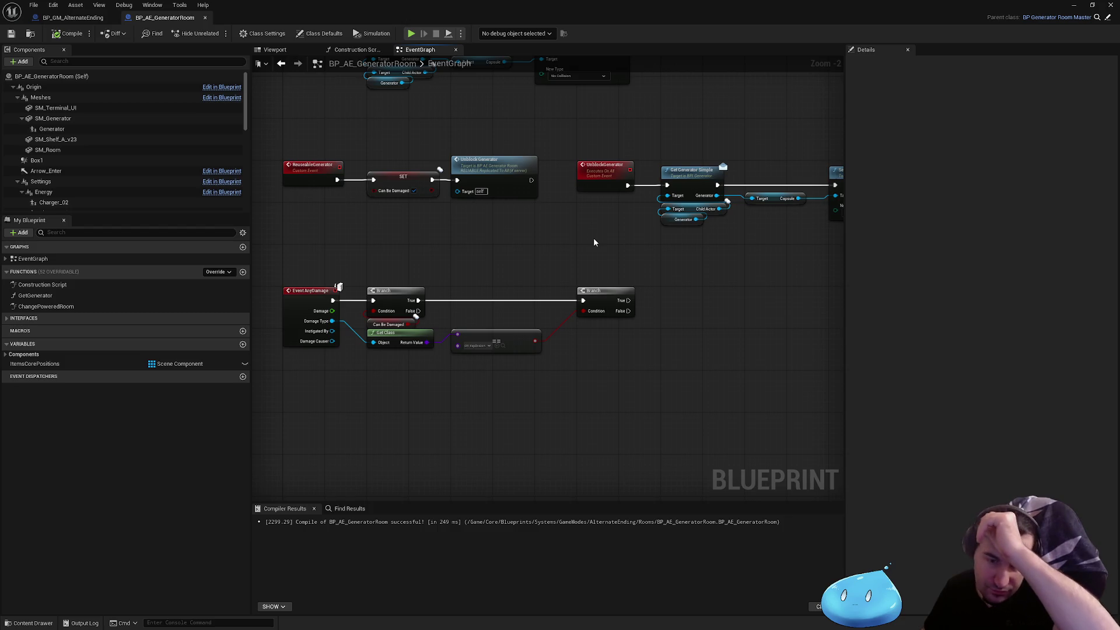
left_click_drag(408, 209, 405, 196)
- Duplicate SET Can Be Damaged, drive it from the second Branch's True, and uncheck it
key("ctrl+c")
scroll(655, 290, "up", 1)
key("ctrl+v")
scroll(673, 299, "up", 1)
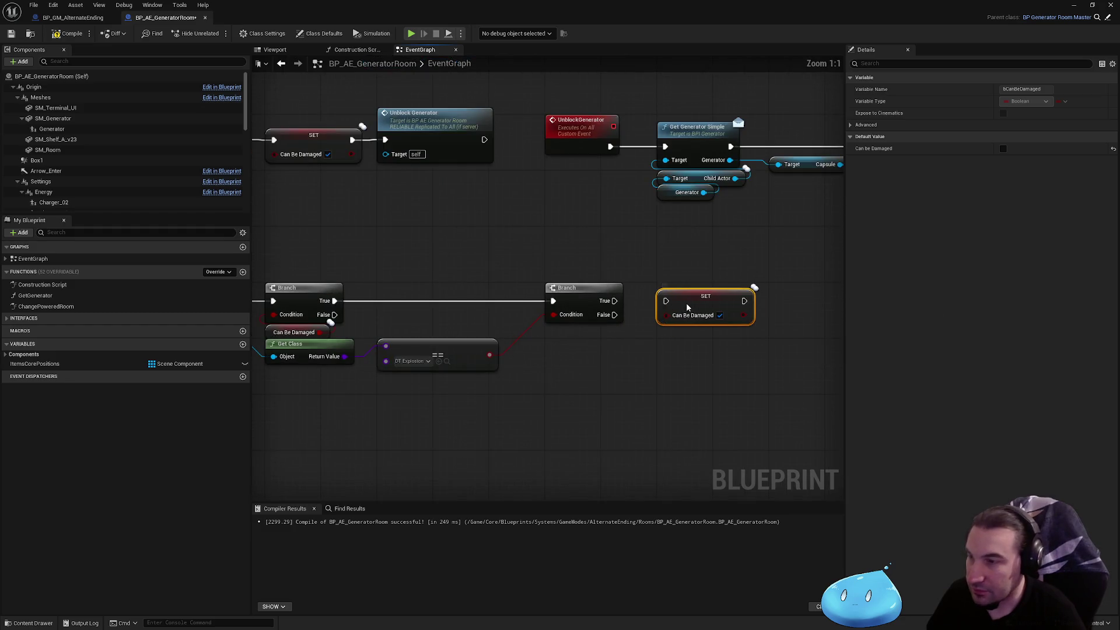
left_click_drag(665, 301, 614, 300)
left_click(720, 315)
left_click(795, 237)
- Compile and save BP_AE_GeneratorRoom, then save all assets including Lvl_AlternateEnding
left_click(69, 34)
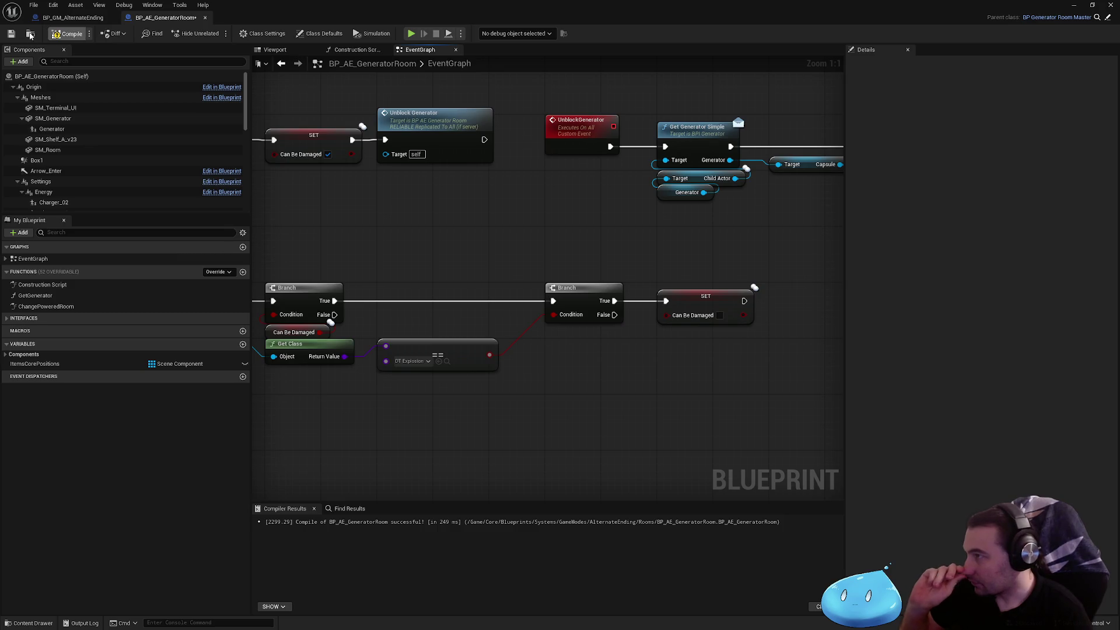
left_click(11, 34)
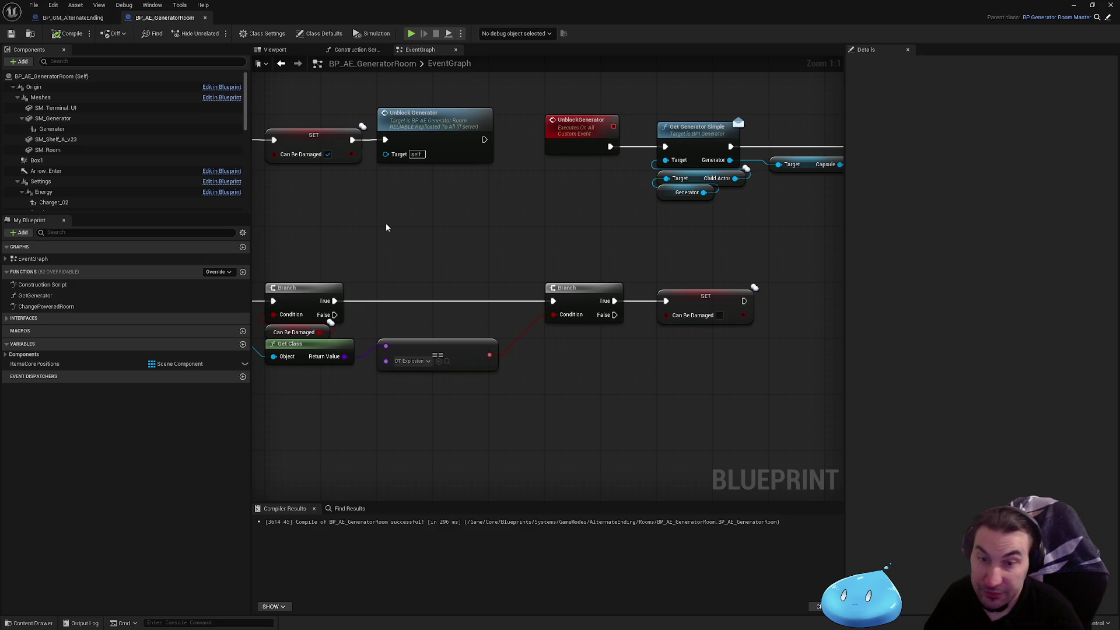
left_click_drag(569, 132, 430, 129)
mouse_move(584, 11)
left_mouse_down()
mouse_move(589, 278)
mouse_move(554, 563)
left_mouse_up()
left_click(222, 475)
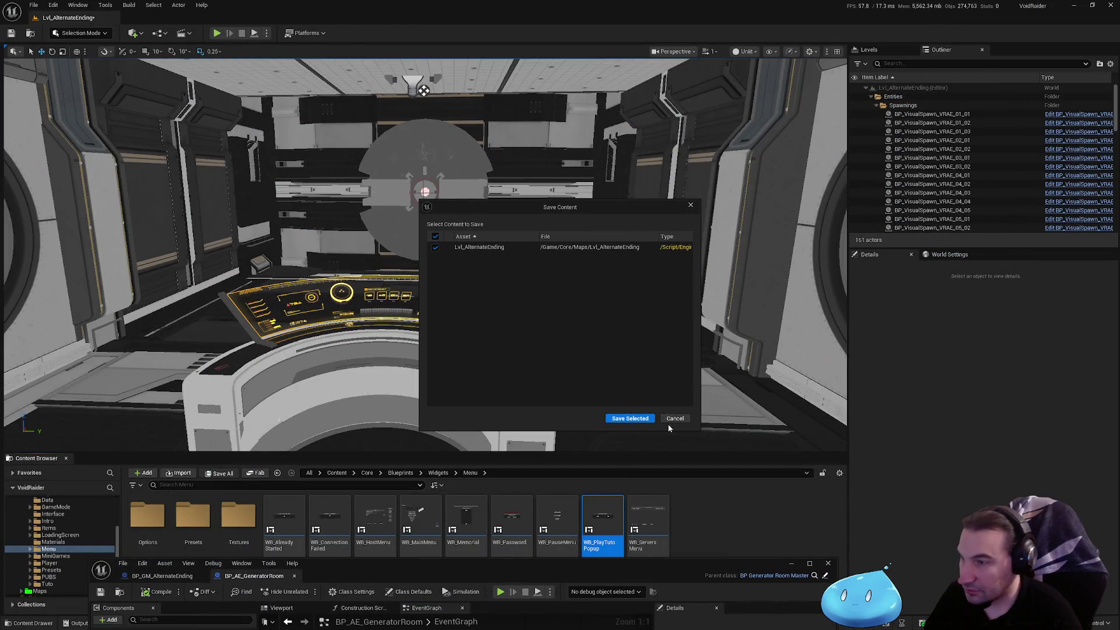
left_click(625, 412)
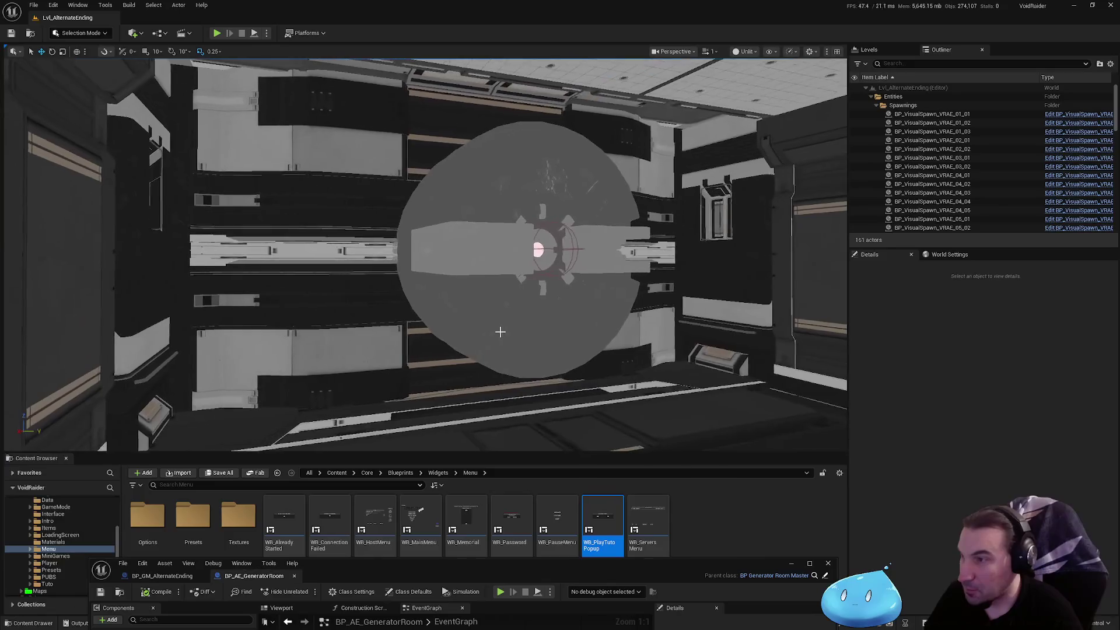
left_click(492, 320)
- Focus the generator room in the viewport and return to the blueprint's BlockGenerator and AnyDamage rows
key("f")
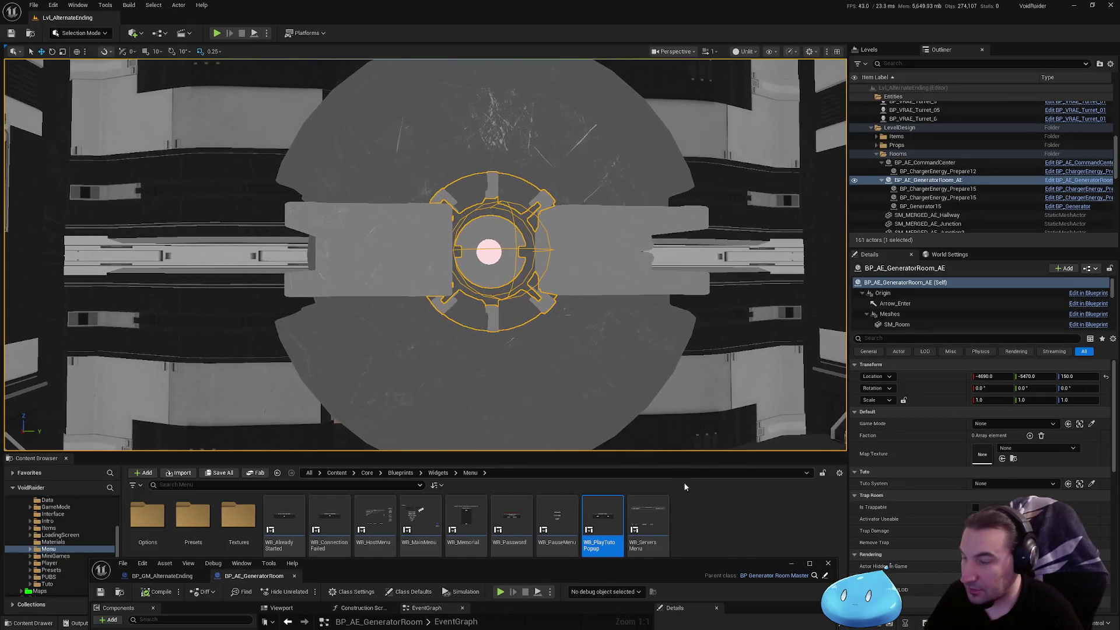
mouse_move(664, 561)
left_mouse_down()
mouse_move(671, 241)
mouse_move(660, 1)
left_mouse_up()
scroll(541, 228, "down", 3)
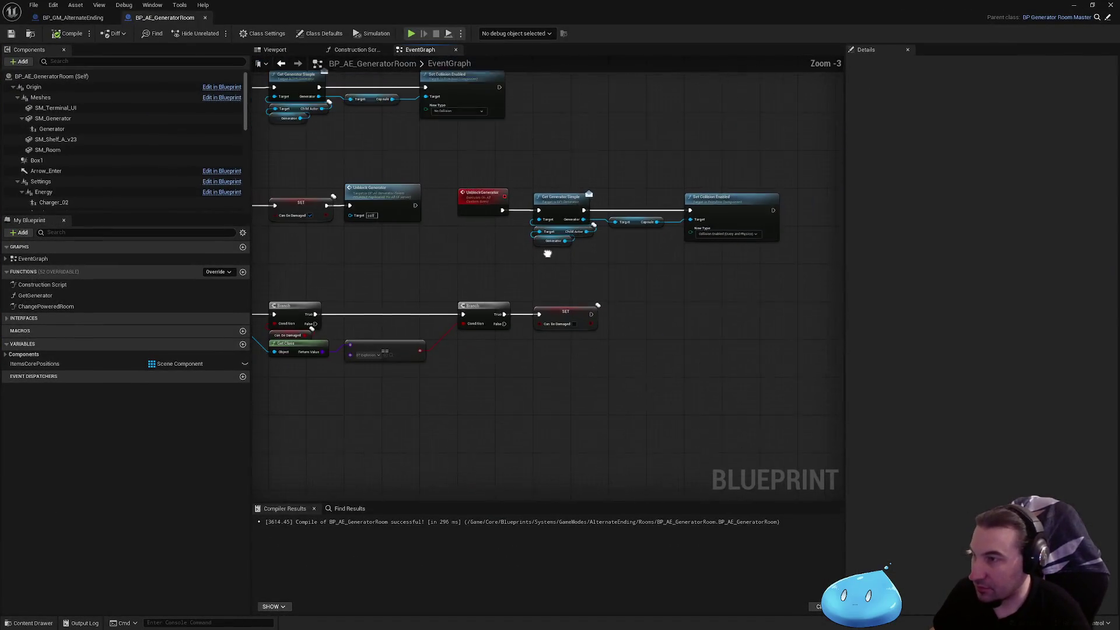
left_click(534, 164)
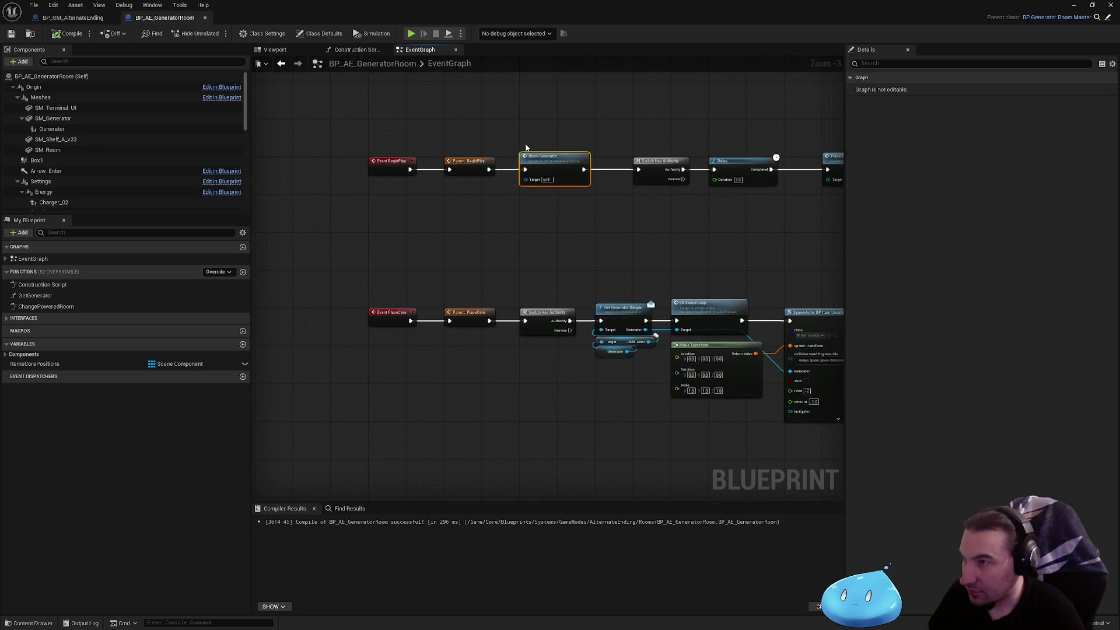
left_click_drag(594, 376, 470, 133)
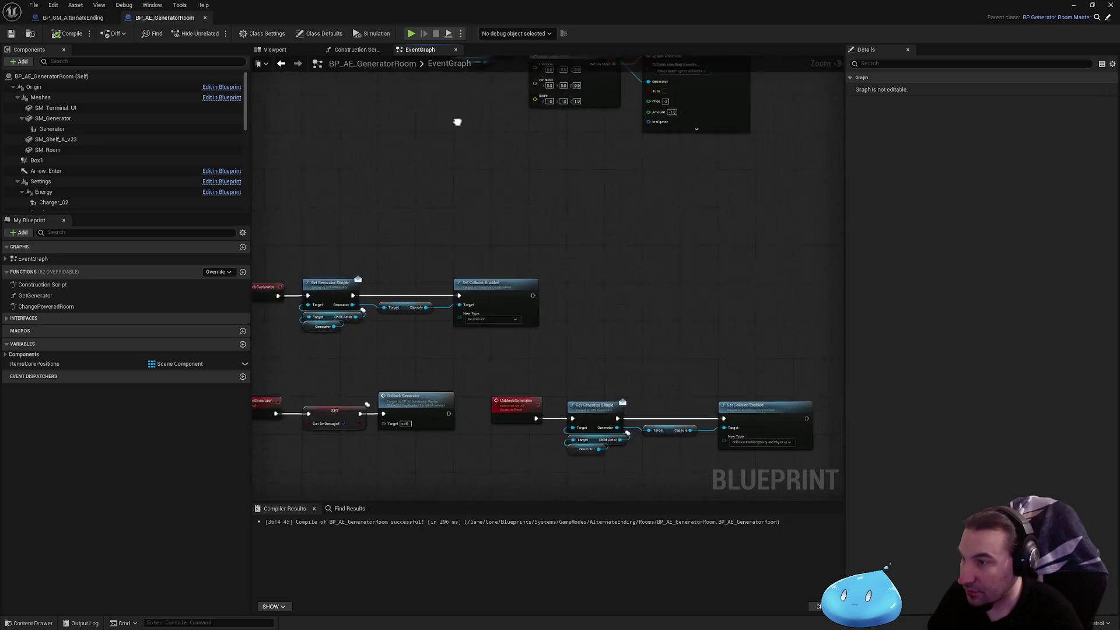
mouse_move(585, 265)
left_mouse_down()
mouse_move(573, 207)
mouse_move(726, 179)
mouse_move(685, 180)
mouse_move(634, 226)
left_mouse_up()
- Add a Multicast custom event named ReBlockGenerator
right_click(607, 216)
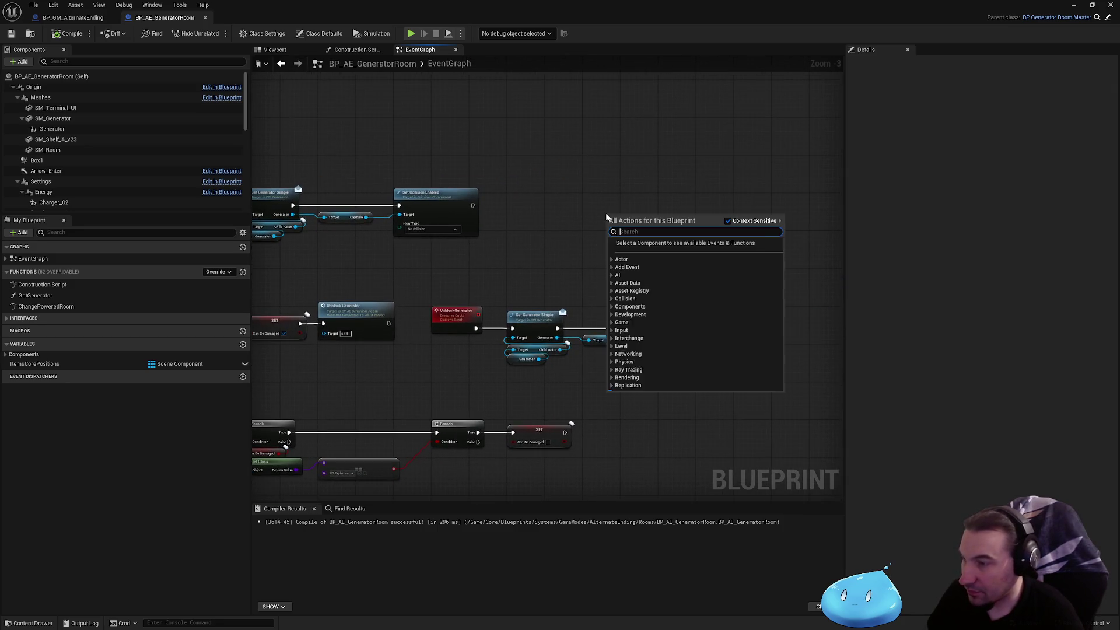
type("custom event")
key("Return")
type("G")
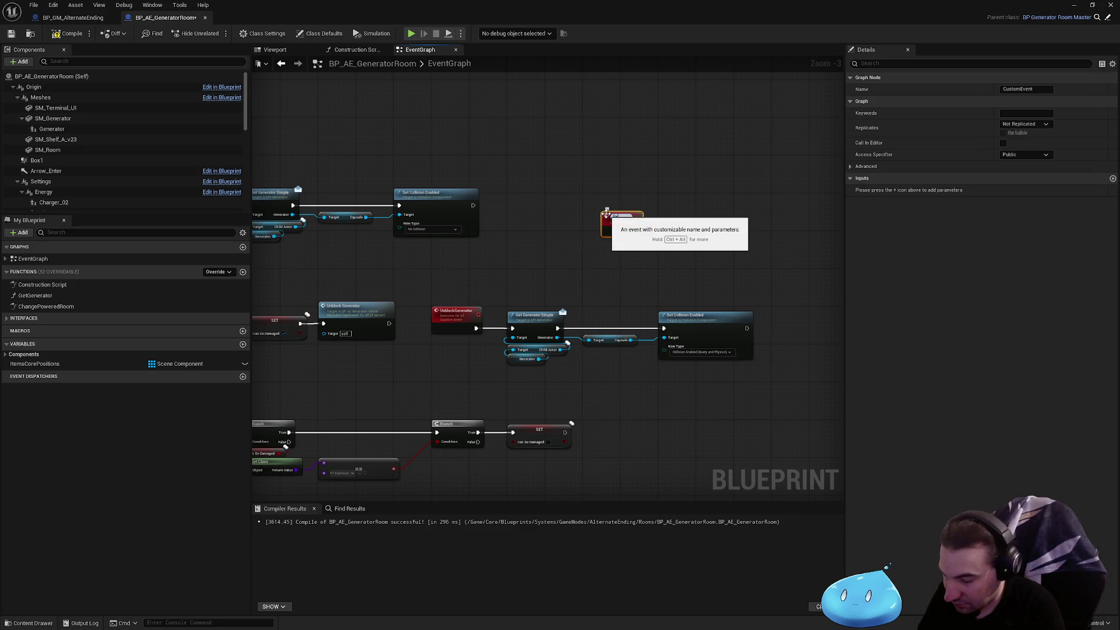
type("kGenerator")
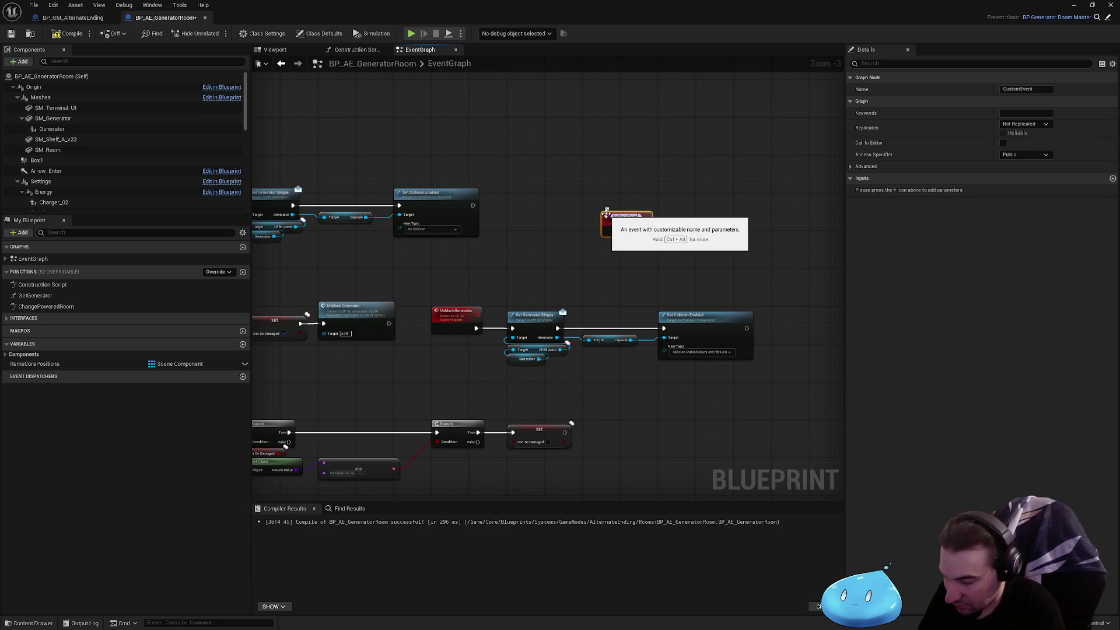
key("Return")
left_click(1026, 123)
left_click(1017, 144)
- Connect ReBlockGenerator to Block Generator, shift the UnblockGenerator chain right, and recompile
left_click_drag(617, 222, 559, 204)
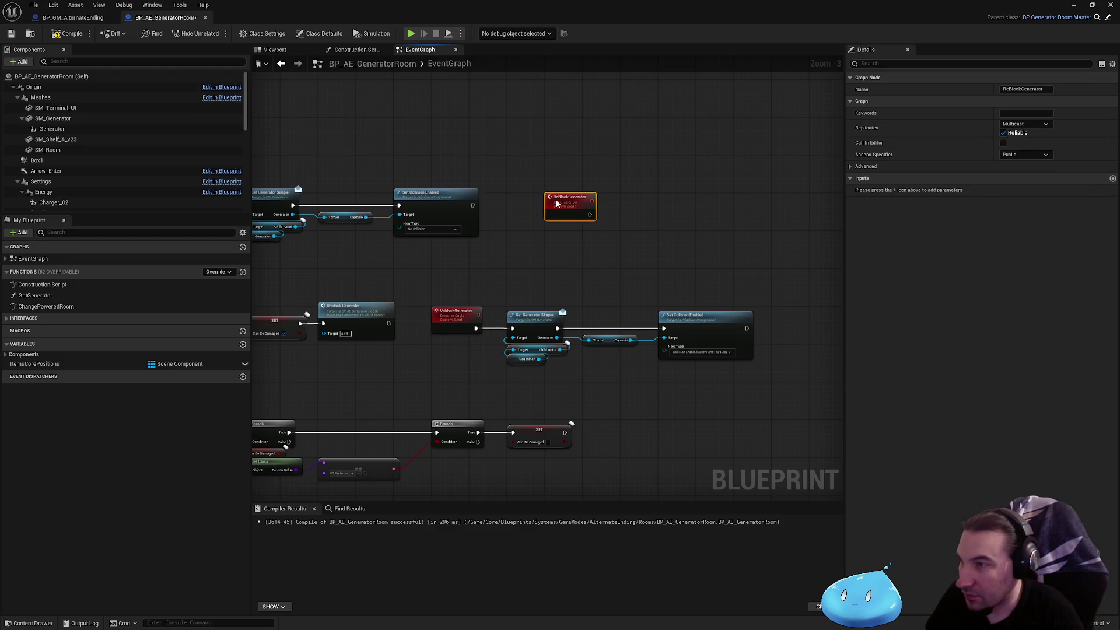
scroll(627, 214, "up", 3)
mouse_move(649, 216)
left_mouse_down()
mouse_move(635, 195)
mouse_move(568, 216)
left_mouse_up()
left_click_drag(331, 215, 706, 351)
left_click_drag(317, 266, 484, 266)
left_click(508, 205)
scroll(510, 253, "down", 3)
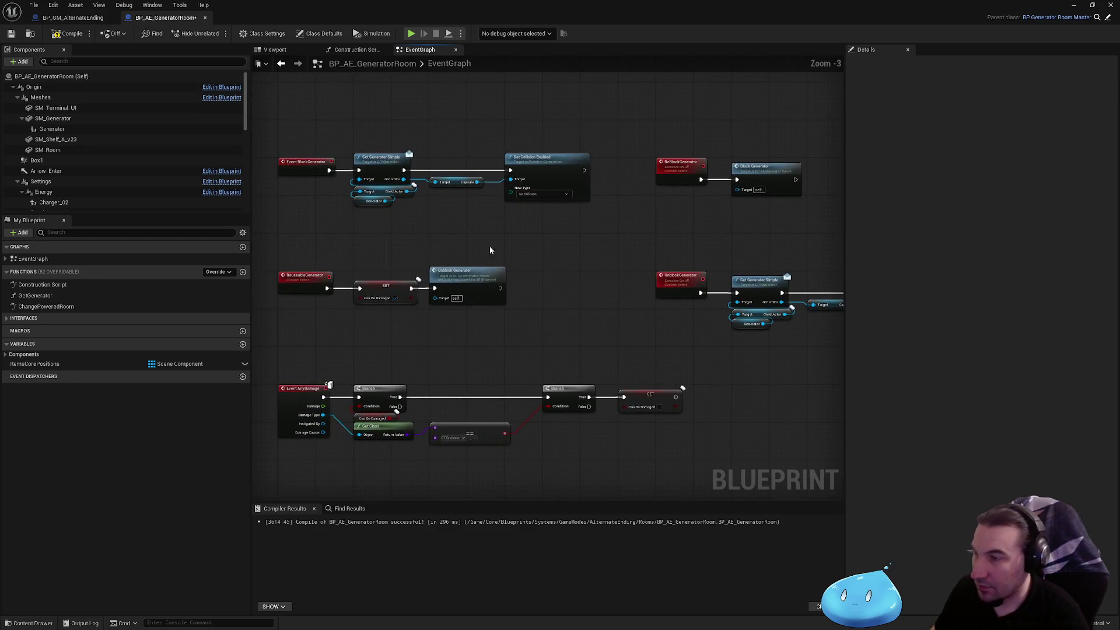
left_click(64, 33)
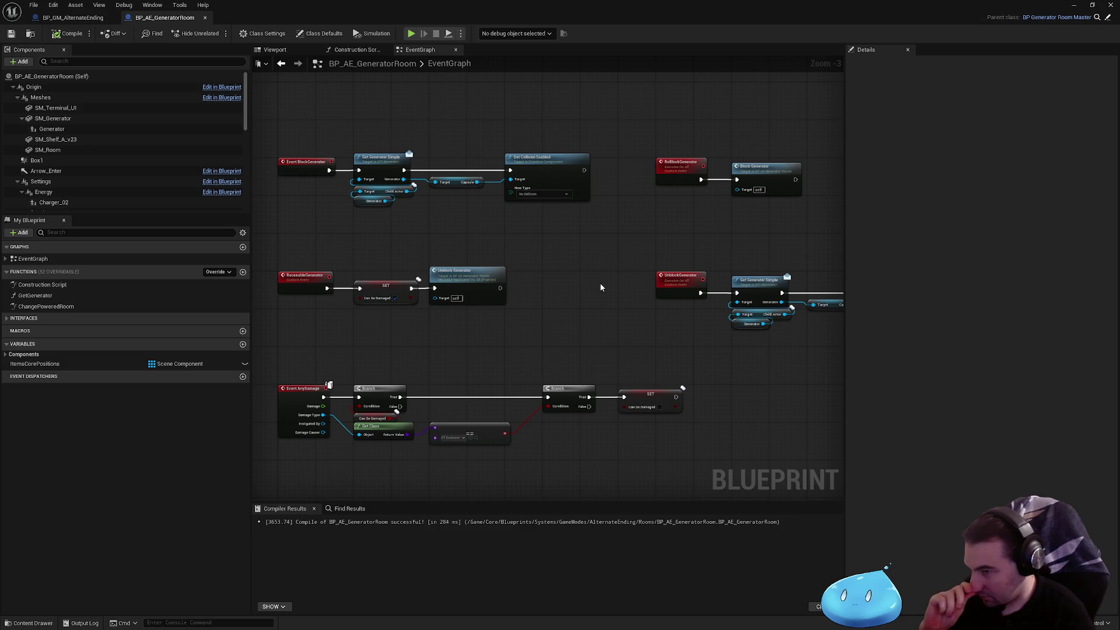
- Add a Re Block Generator call chained after the Can Be Damaged SET node
right_click(726, 425)
type("reblock")
key("Return")
scroll(746, 432, "up", 3)
mouse_move(746, 432)
left_mouse_down()
mouse_move(760, 369)
mouse_move(646, 381)
left_mouse_up()
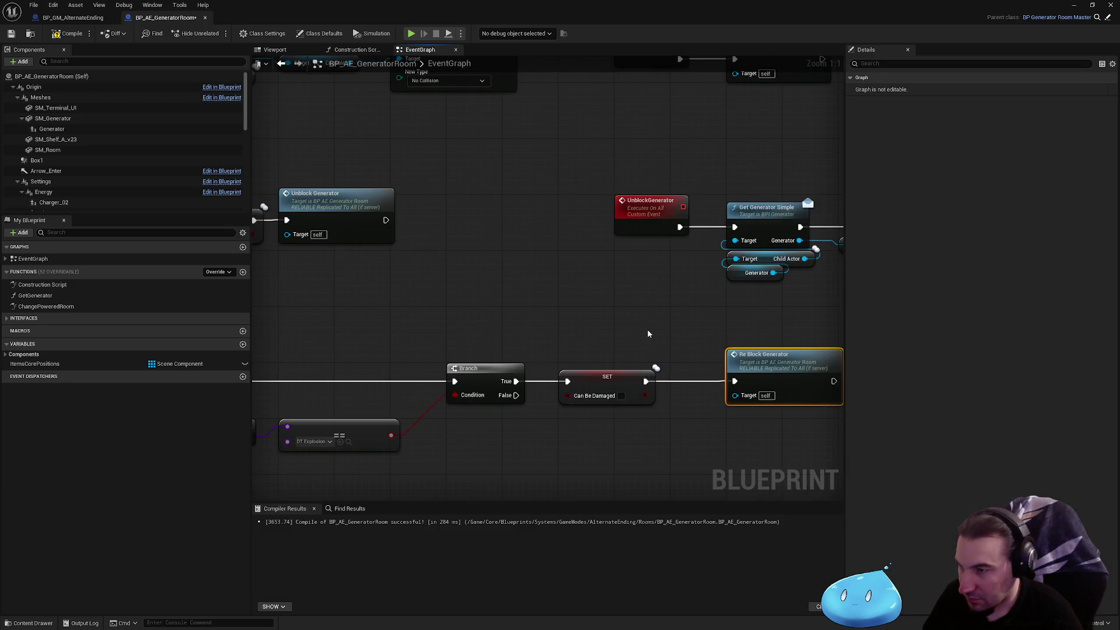
left_click(648, 334)
- Delete the GET, Get GMDungeon, GET and Powered nodes after the SpawnActor energy-core call
scroll(648, 335, "down", 2)
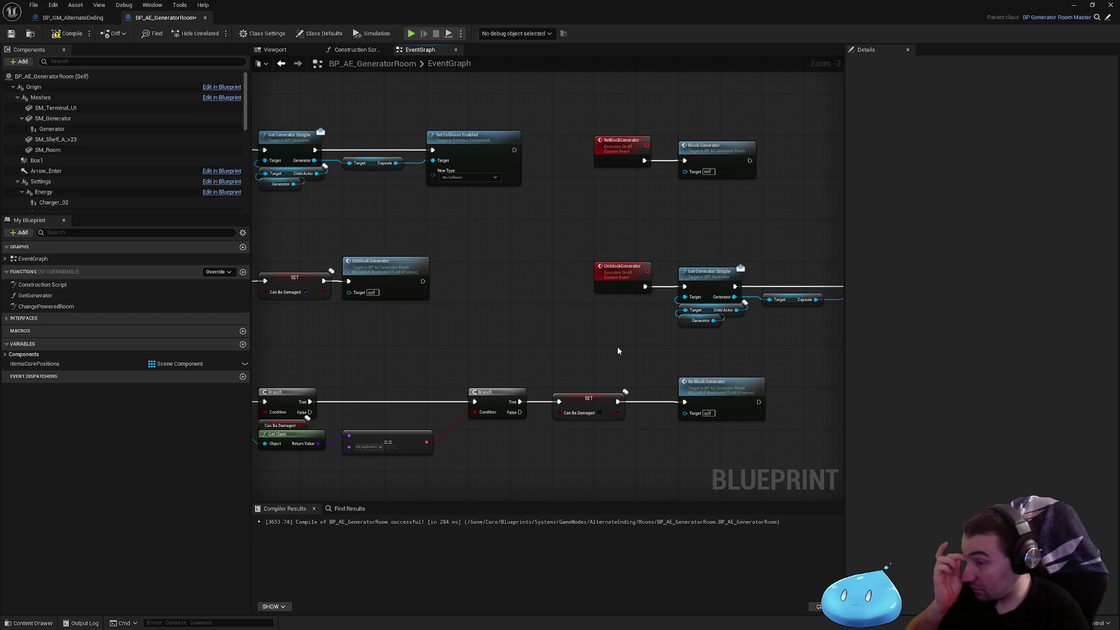
scroll(608, 327, "down", 3)
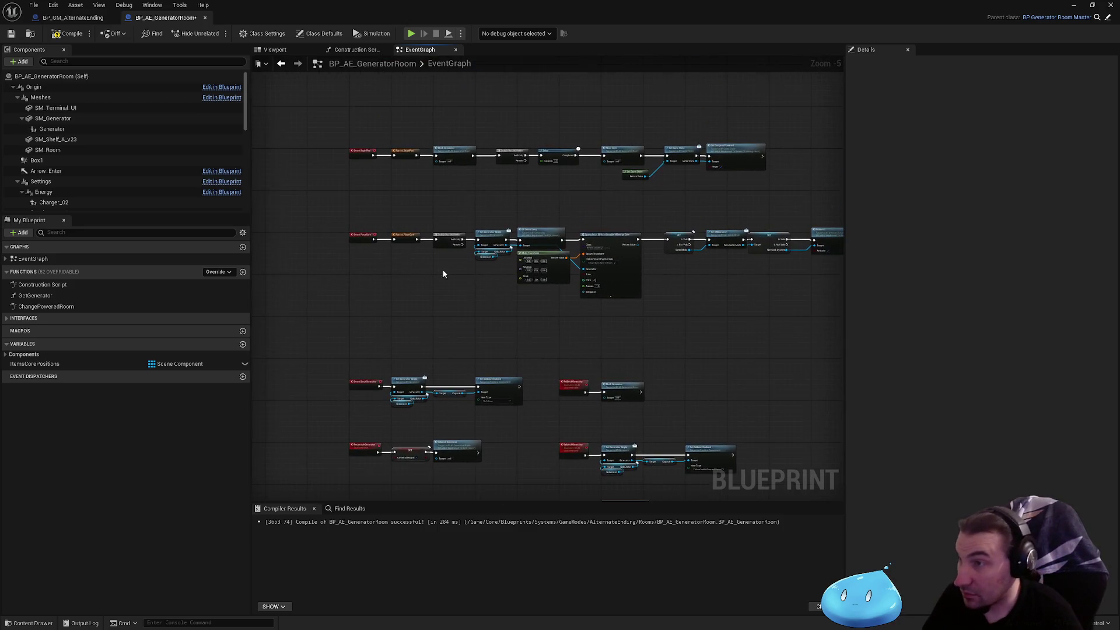
scroll(665, 235, "up", 4)
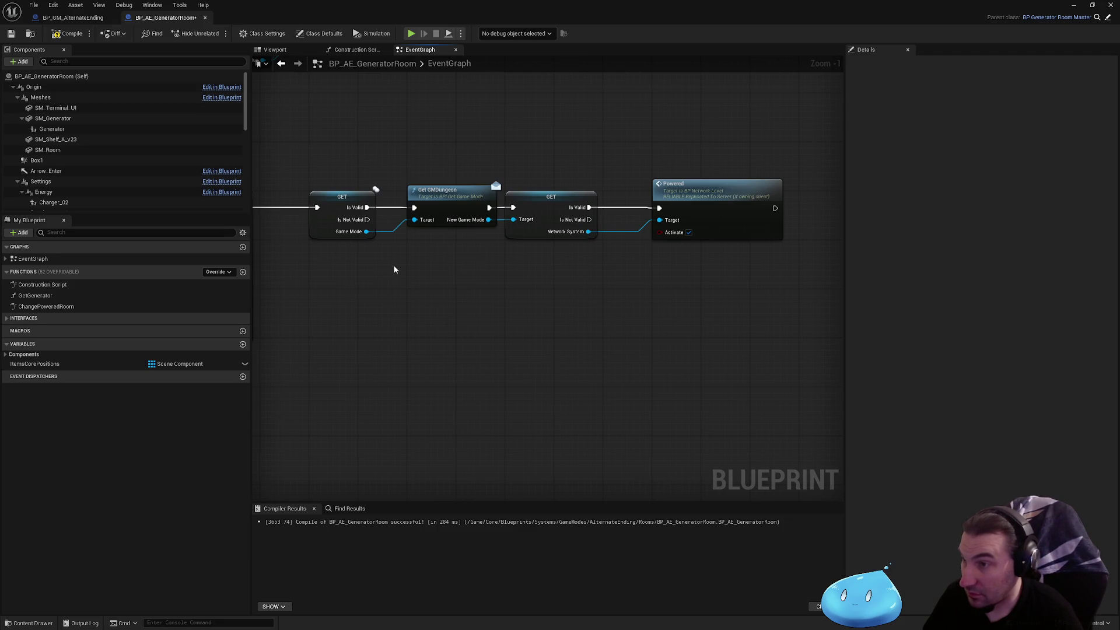
mouse_move(745, 302)
left_mouse_down()
mouse_move(375, 182)
mouse_move(374, 171)
left_mouse_up()
scroll(374, 170, "down", 3)
scroll(577, 264, "up", 2)
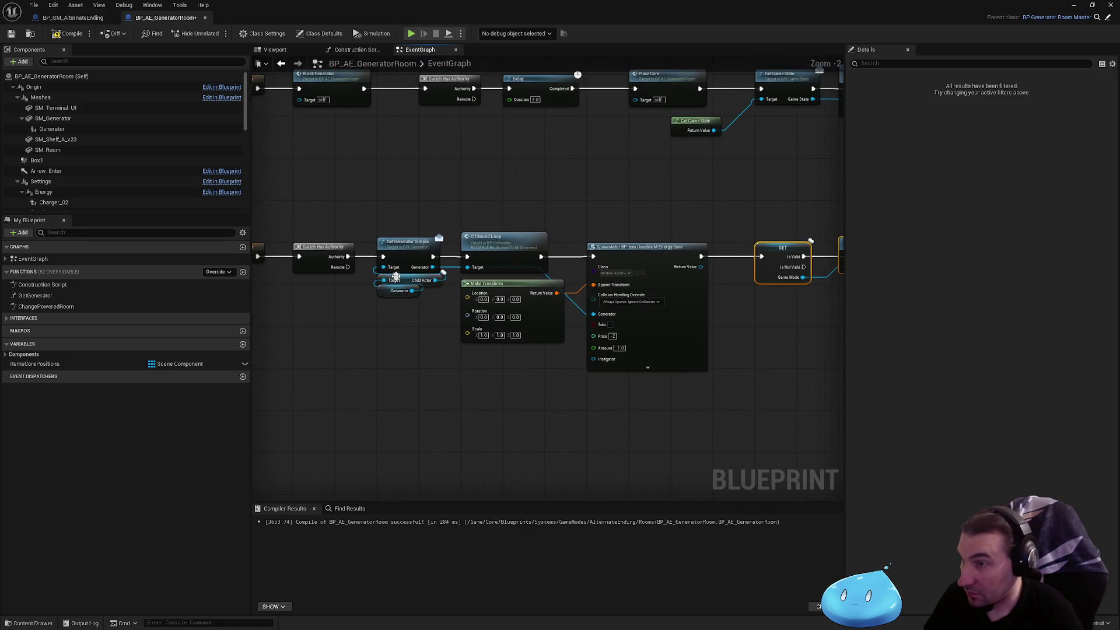
left_click_drag(566, 247, 413, 243)
left_click(565, 239)
mouse_move(565, 239)
left_mouse_down()
mouse_move(480, 243)
mouse_move(761, 347)
left_mouse_up()
key("Delete")
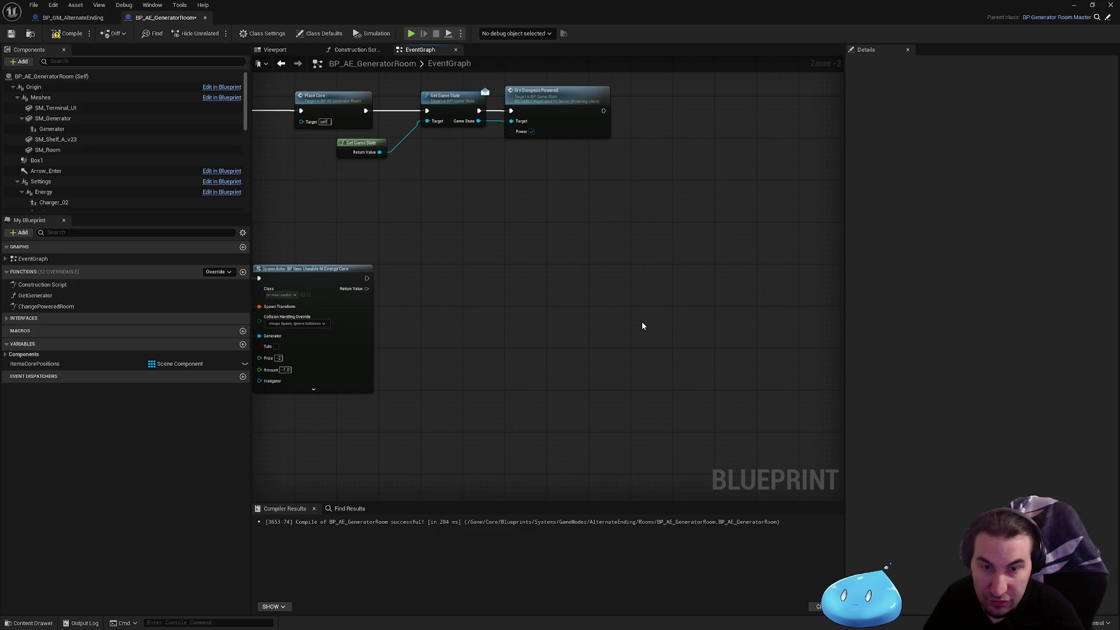
- Pan from the BeginPlay and Delay rows to the Block and Unblock generator rows
left_click_drag(574, 309, 680, 432)
right_click(545, 342)
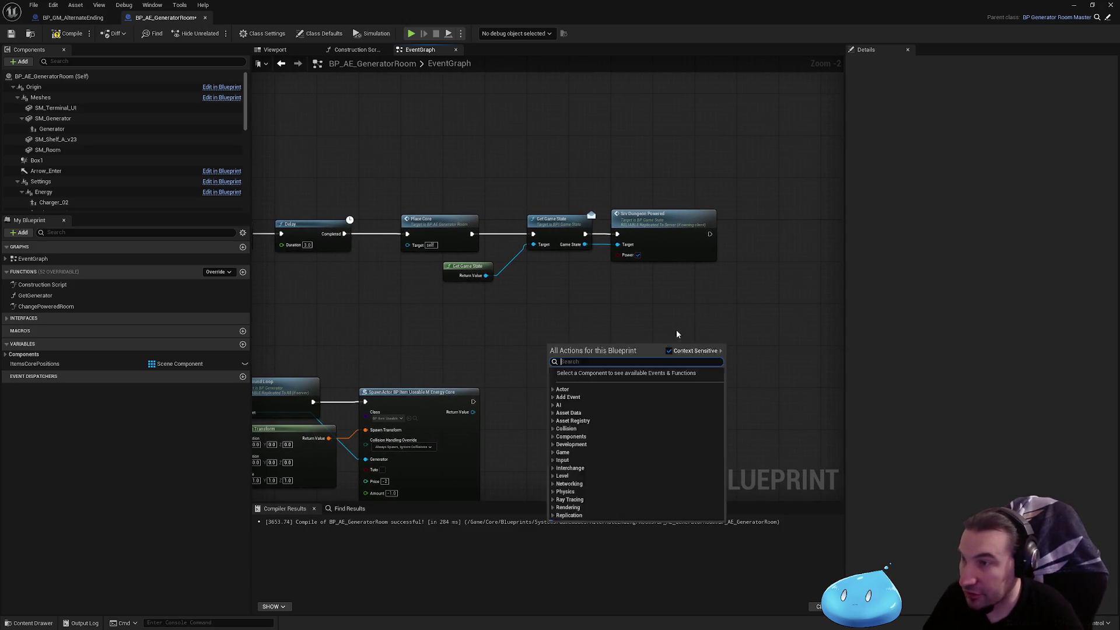
left_click(679, 337)
left_click_drag(467, 274, 721, 311)
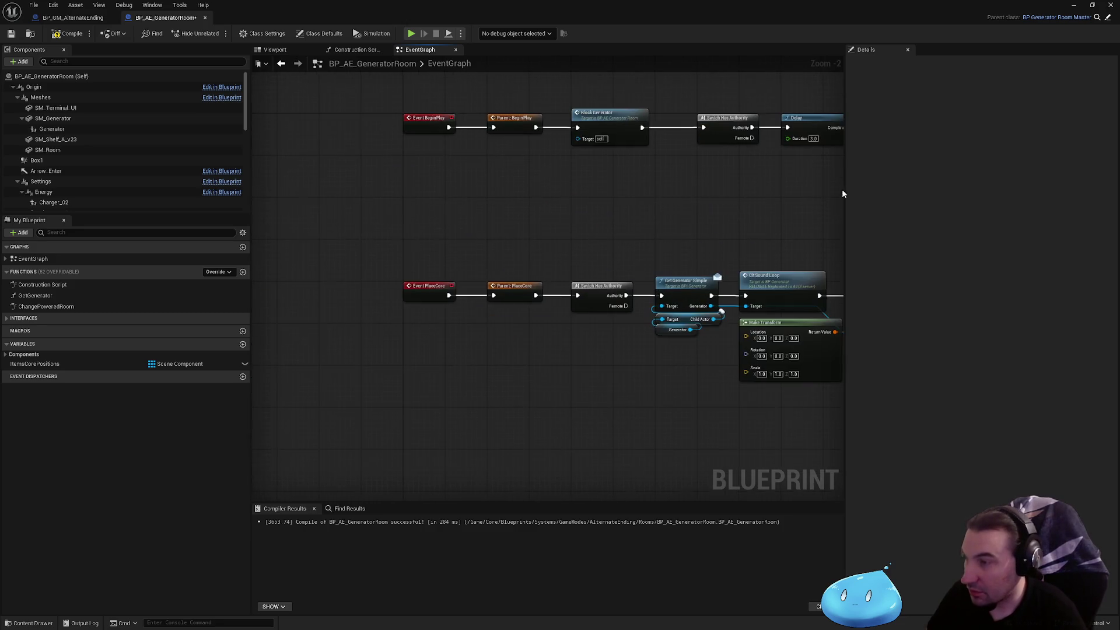
scroll(323, 330, "down", 1)
scroll(344, 299, "down", 2)
scroll(505, 265, "up", 5)
mouse_move(561, 273)
left_mouse_down()
mouse_move(448, 268)
mouse_move(644, 277)
left_mouse_up()
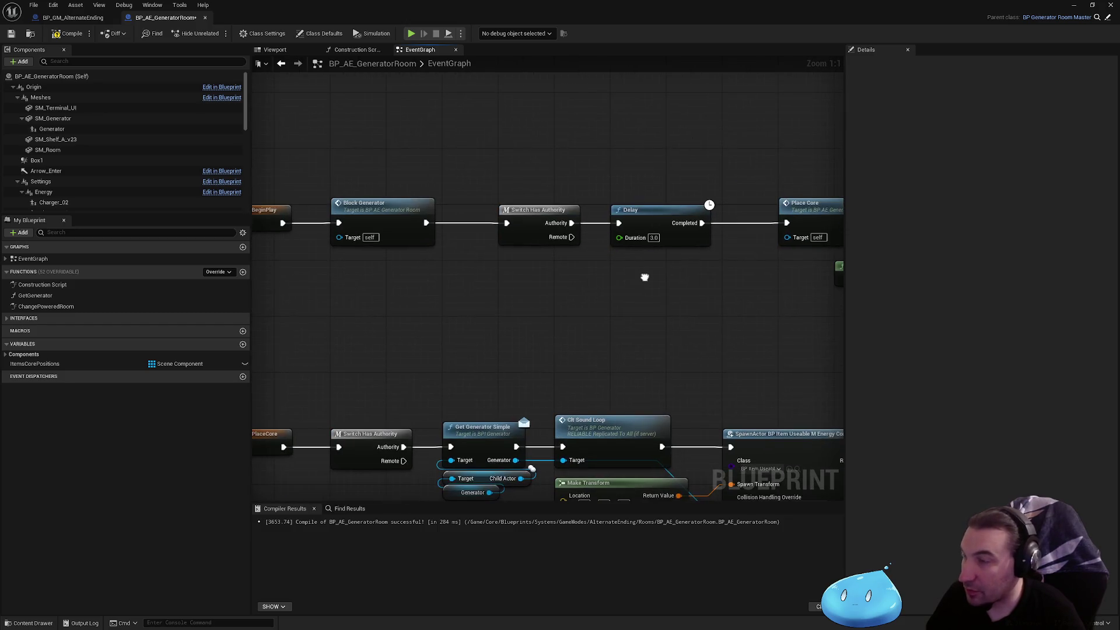
scroll(645, 277, "down", 4)
left_click_drag(676, 353, 692, 199)
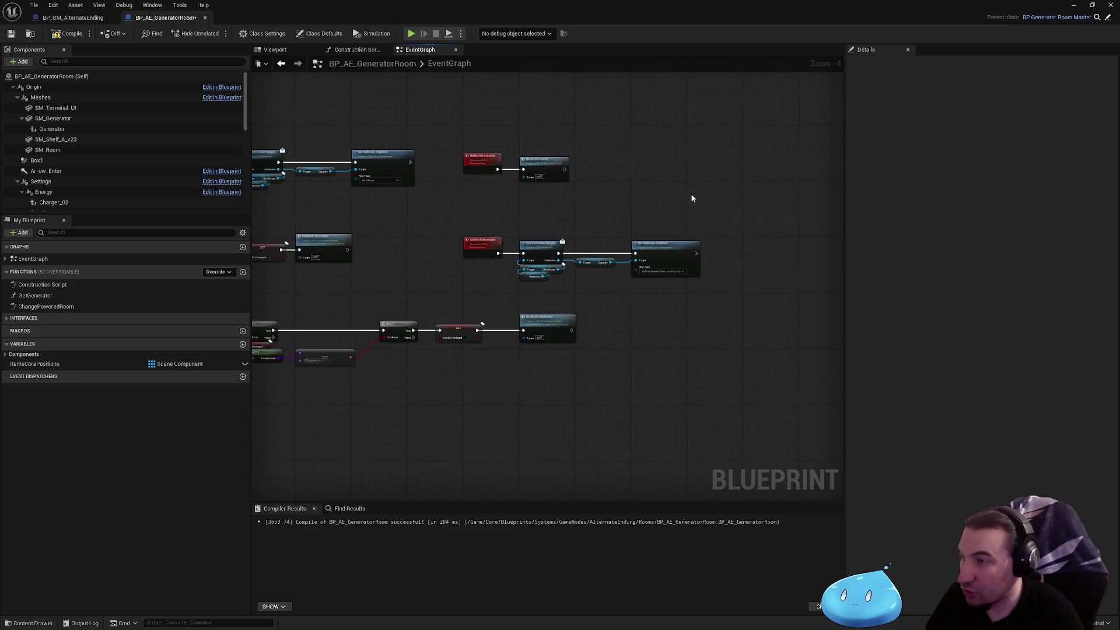
- Paste Get Game State and Srv Dungeon Powered after Re Block Generator, wire them, and compile
key("ctrl+v")
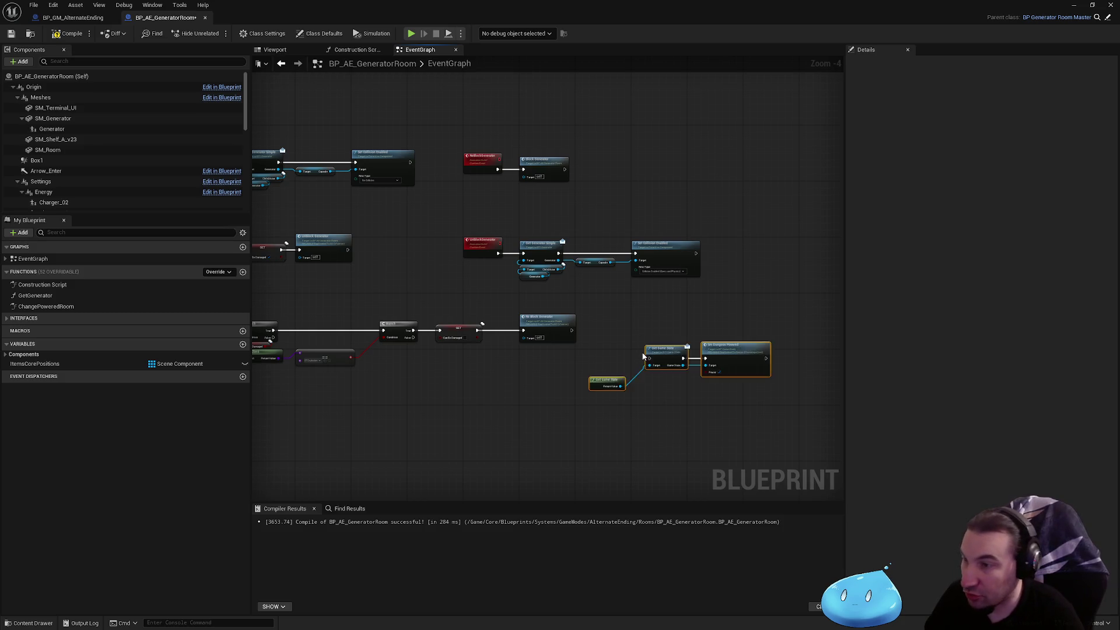
scroll(677, 357, "up", 4)
mouse_move(677, 357)
left_mouse_down()
mouse_move(644, 303)
mouse_move(504, 307)
left_mouse_up()
left_click(599, 267)
mouse_move(566, 258)
left_mouse_down()
mouse_move(513, 243)
mouse_move(693, 262)
left_mouse_up()
scroll(588, 208, "down", 1)
mouse_move(560, 271)
left_mouse_down()
mouse_move(905, 388)
mouse_move(876, 379)
left_mouse_up()
scroll(489, 292, "up", 1)
left_click_drag(489, 291, 433, 287)
left_click(424, 251)
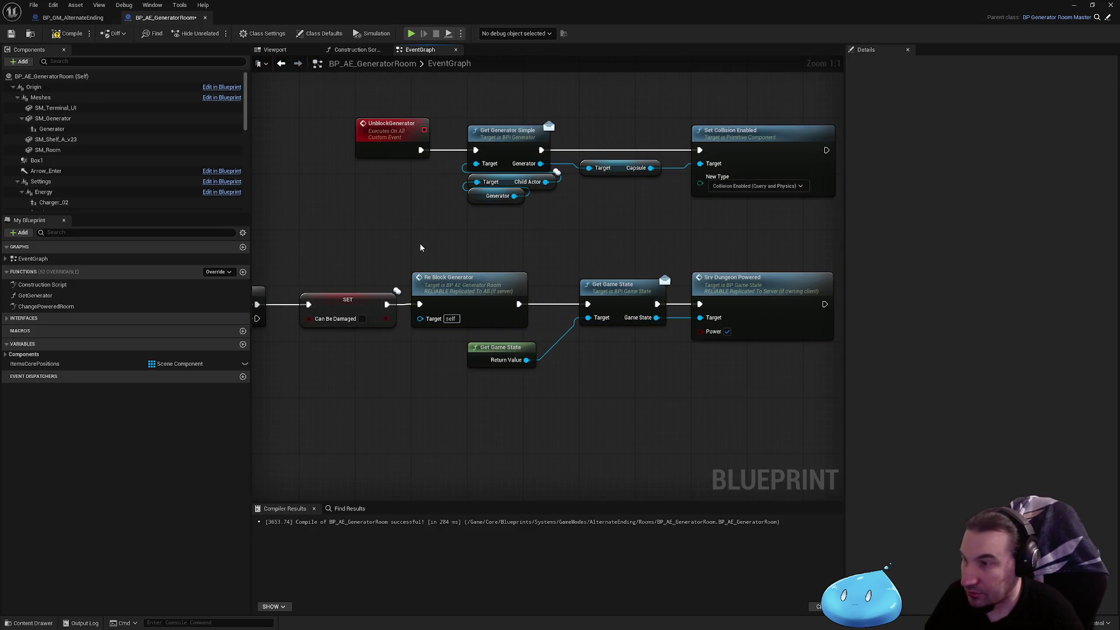
left_click(65, 34)
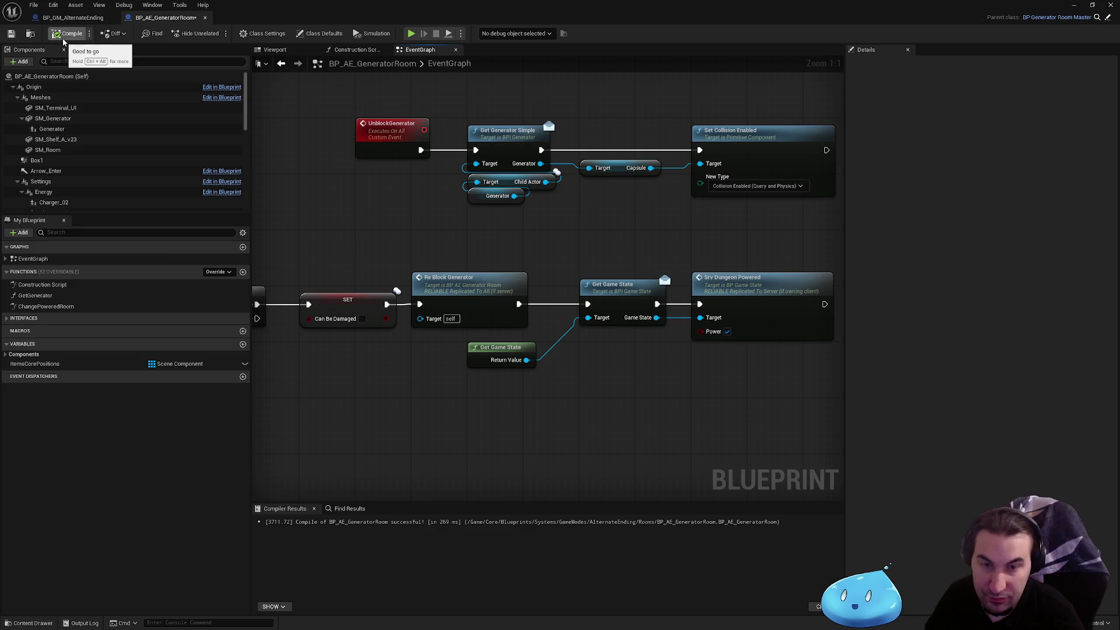
- Save the blueprint, then uncheck Power on the Srv Dungeon Powered node
left_click(10, 35)
mouse_move(356, 199)
left_mouse_down()
mouse_move(425, 212)
mouse_move(512, 182)
mouse_move(392, 182)
left_mouse_up()
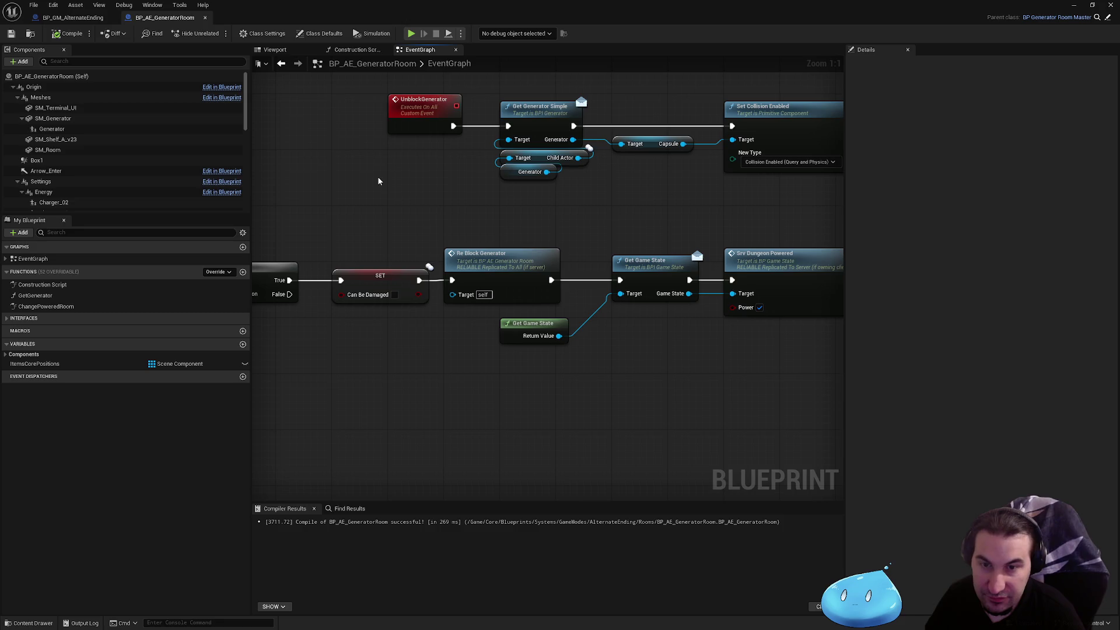
scroll(645, 230, "down", 1)
mouse_move(645, 230)
left_mouse_down()
mouse_move(513, 232)
mouse_move(605, 255)
left_mouse_up()
scroll(604, 255, "up", 1)
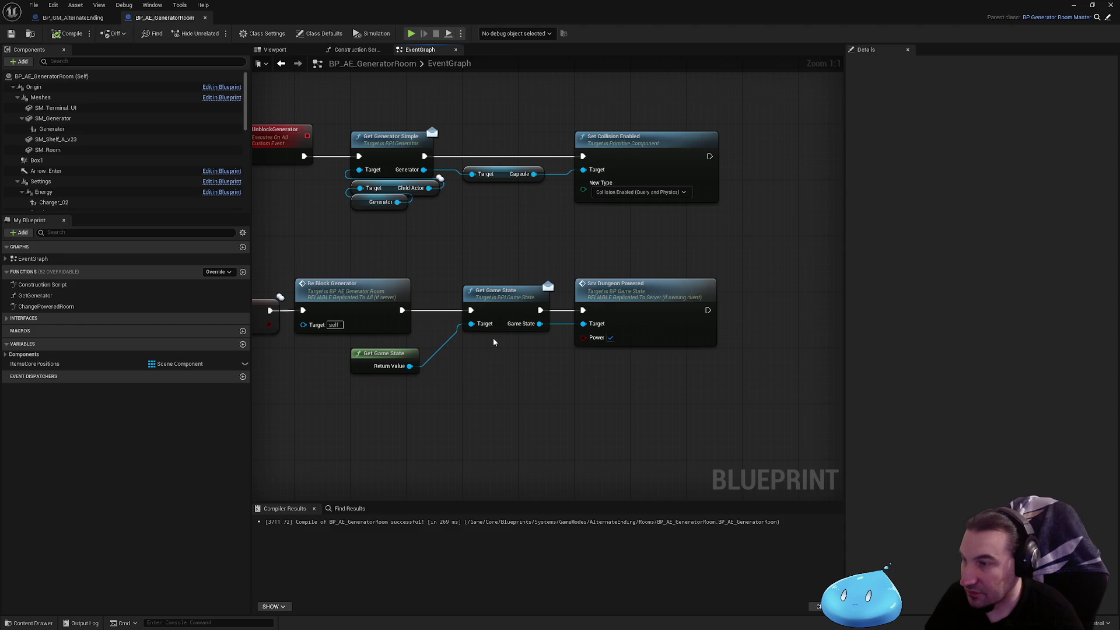
scroll(420, 297, "down", 3)
scroll(444, 307, "up", 3)
left_click(574, 320)
- Compile and save the blueprint, then look over the Branch node and event rows
left_click(68, 33)
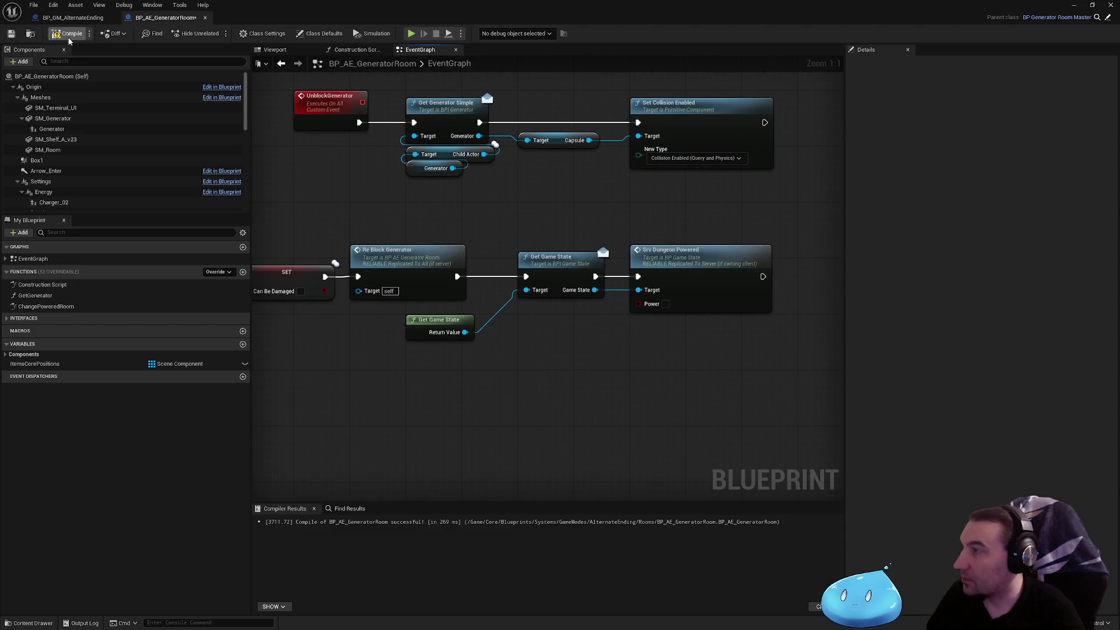
left_click(11, 33)
mouse_move(333, 150)
left_mouse_down()
mouse_move(550, 140)
mouse_move(539, 164)
mouse_move(559, 205)
mouse_move(507, 205)
left_mouse_up()
scroll(658, 315, "down", 4)
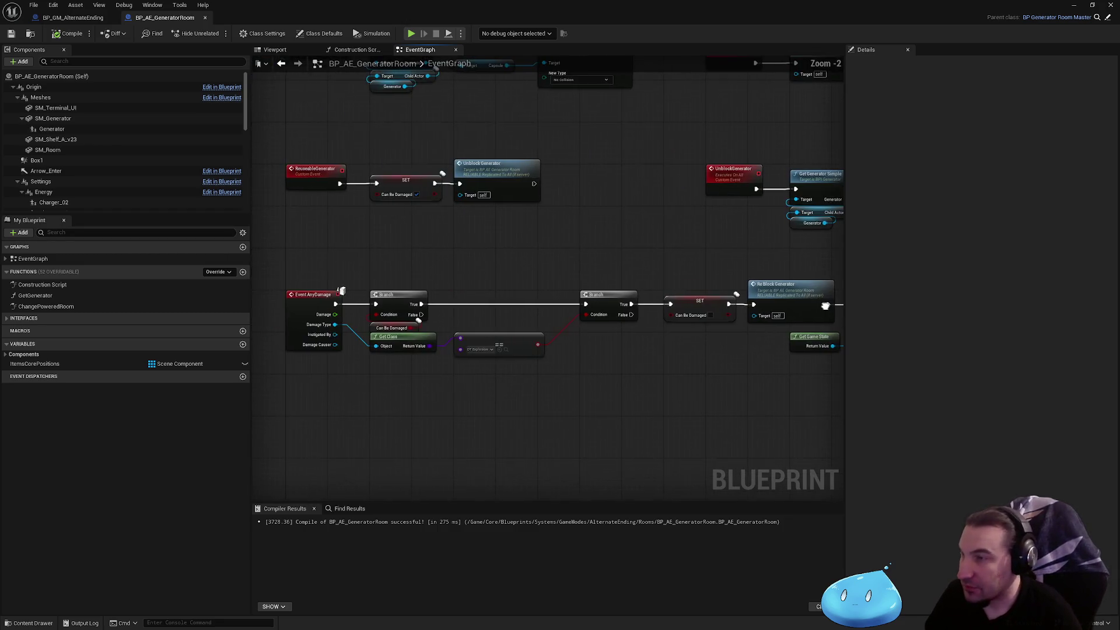
scroll(452, 282, "up", 2)
left_click_drag(452, 282, 448, 286)
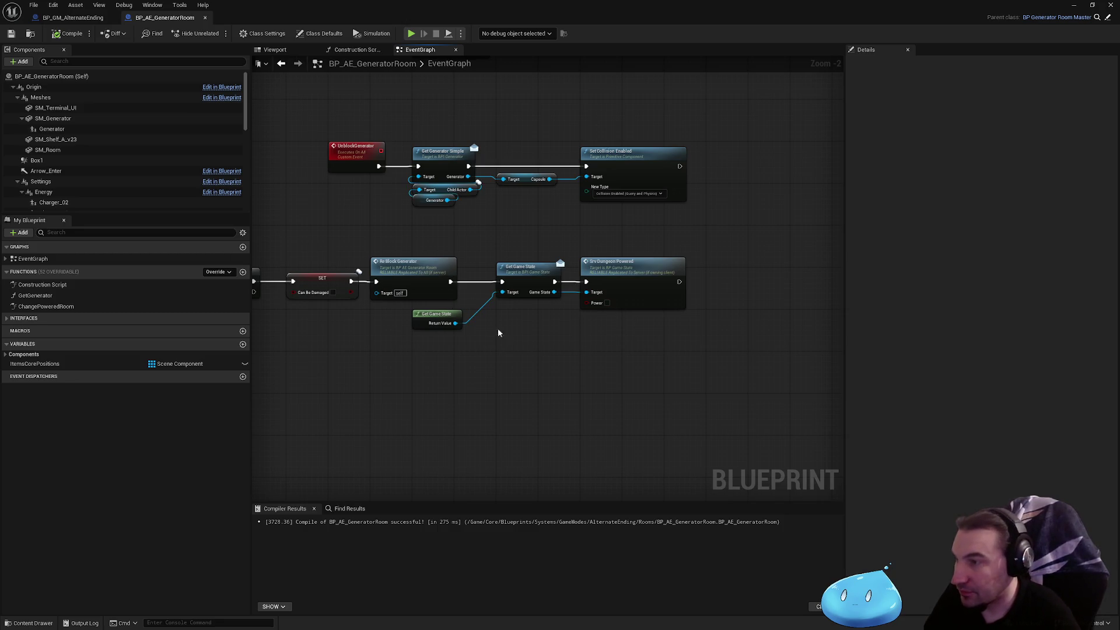
scroll(500, 351, "up", 2)
left_click_drag(560, 345, 598, 400)
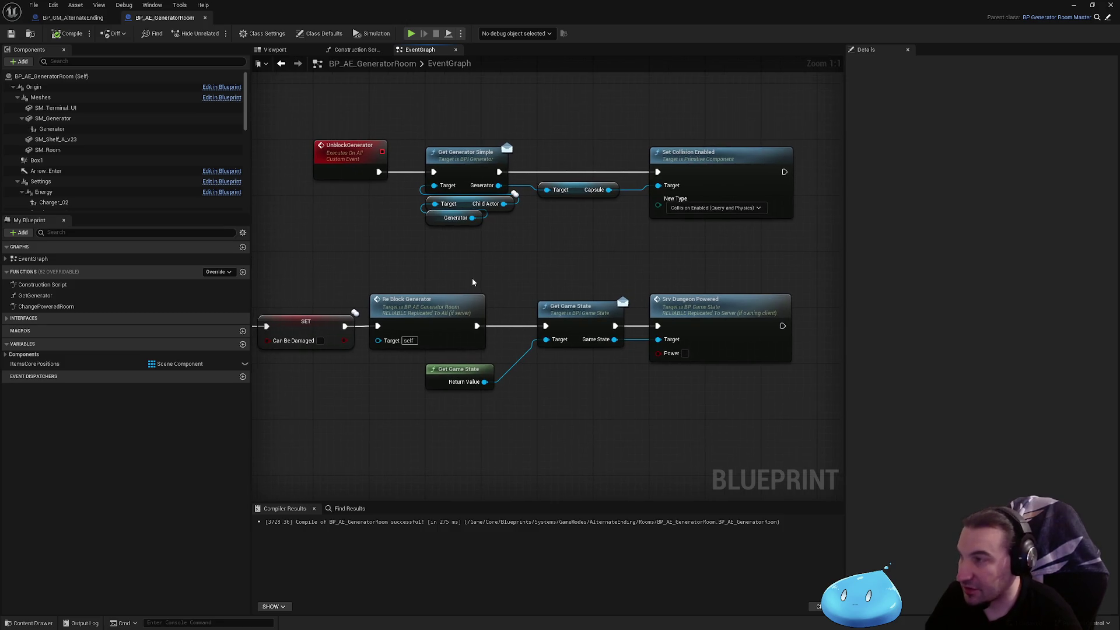
scroll(476, 283, "down", 3)
left_click_drag(491, 293, 797, 348)
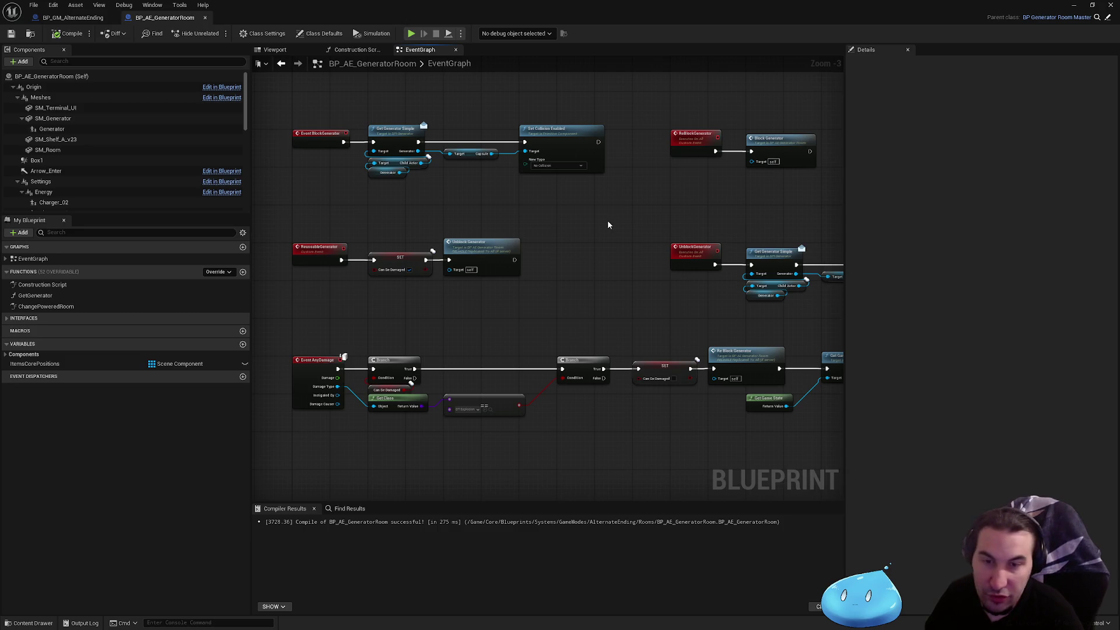
- Select the lower node rows and move them up closer to the others
mouse_move(589, 227)
left_mouse_down()
mouse_move(425, 251)
mouse_move(565, 275)
left_mouse_up()
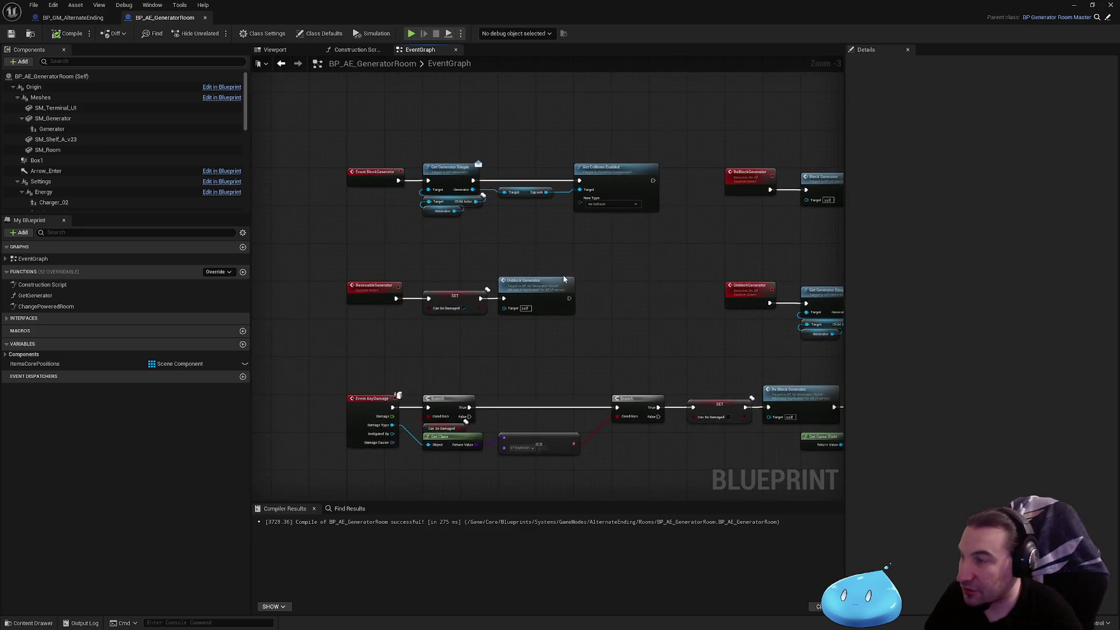
scroll(562, 274, "up", 3)
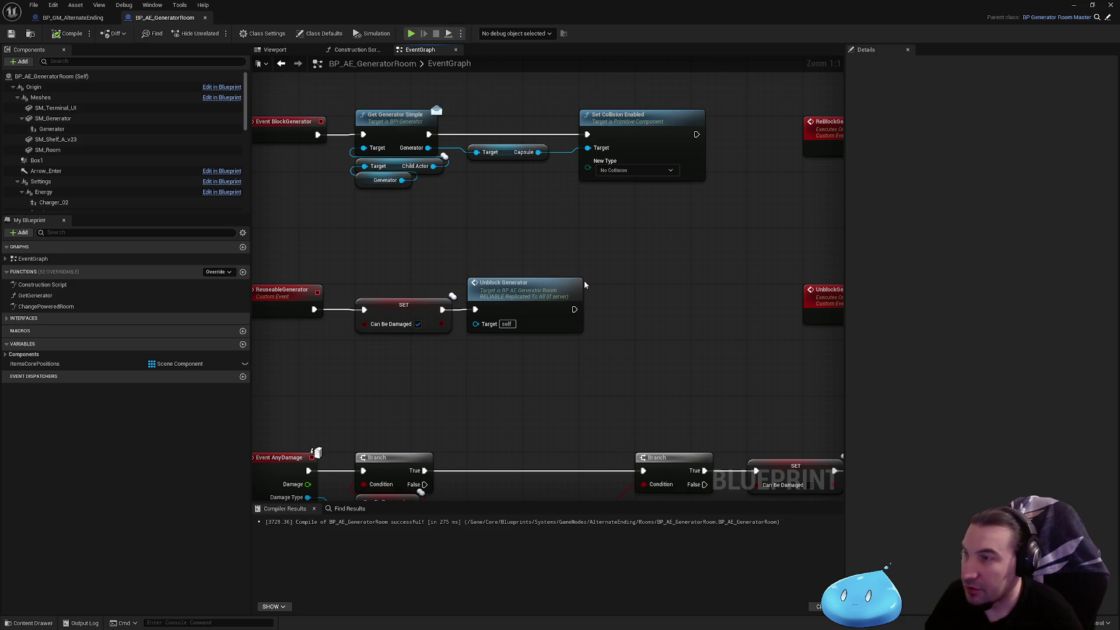
scroll(560, 234, "down", 2)
mouse_move(513, 243)
left_mouse_down()
mouse_move(430, 240)
mouse_move(555, 125)
left_mouse_up()
scroll(533, 303, "down", 2)
scroll(380, 233, "down", 2)
left_click_drag(335, 230, 696, 407)
scroll(397, 251, "up", 4)
mouse_move(397, 251)
left_mouse_down()
mouse_move(397, 362)
mouse_move(335, 409)
mouse_move(336, 285)
left_mouse_up()
mouse_move(632, 390)
left_mouse_down()
mouse_move(453, 363)
mouse_move(401, 387)
mouse_move(485, 404)
mouse_move(440, 293)
mouse_move(690, 358)
mouse_move(547, 369)
mouse_move(565, 247)
left_mouse_up()
- Reposition all rows so PlaceCore and BlockGenerator sit below BeginPlay, then deselect
scroll(484, 403, "down", 2)
scroll(380, 228, "down", 2)
left_click_drag(373, 225, 750, 455)
scroll(453, 219, "up", 2)
scroll(453, 218, "up", 3)
mouse_move(415, 379)
left_mouse_down()
mouse_move(416, 279)
mouse_move(418, 333)
left_mouse_up()
left_click(563, 270)
- Save the blueprint and review the rearranged PlaceCore and BlockGenerator rows
scroll(320, 228, "down", 3)
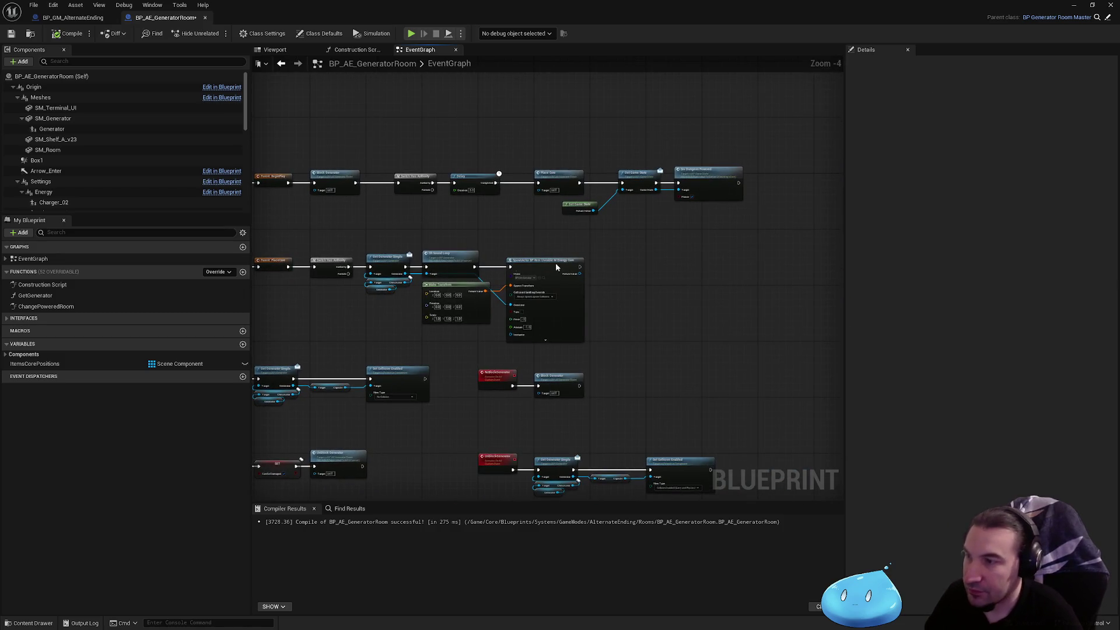
left_click(62, 35)
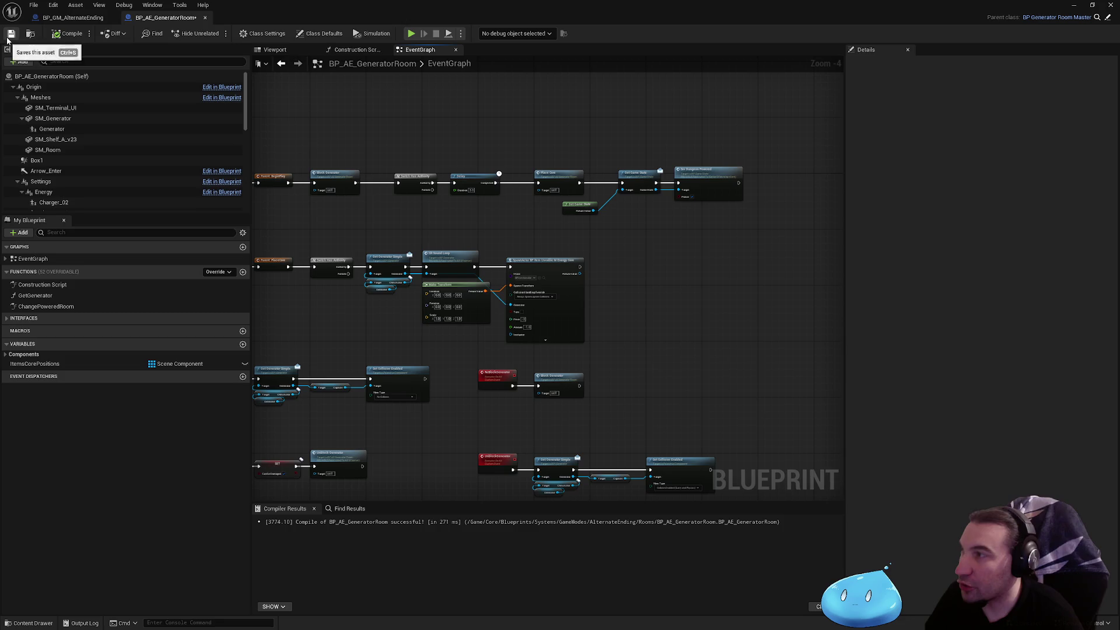
scroll(683, 191, "down", 2)
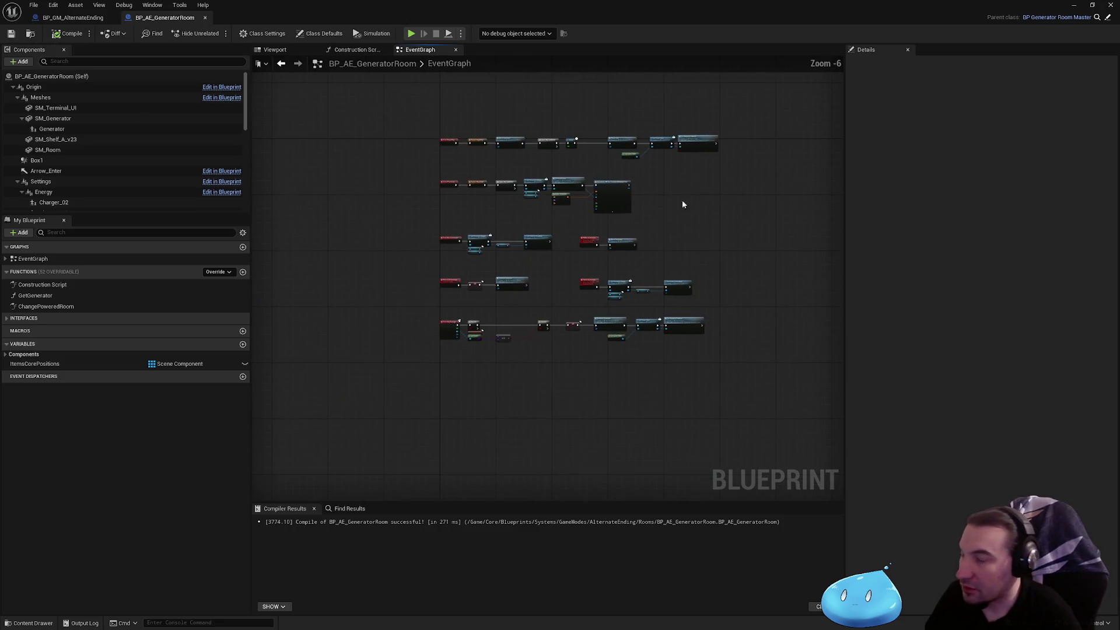
scroll(664, 296, "up", 4)
left_click_drag(544, 258, 614, 237)
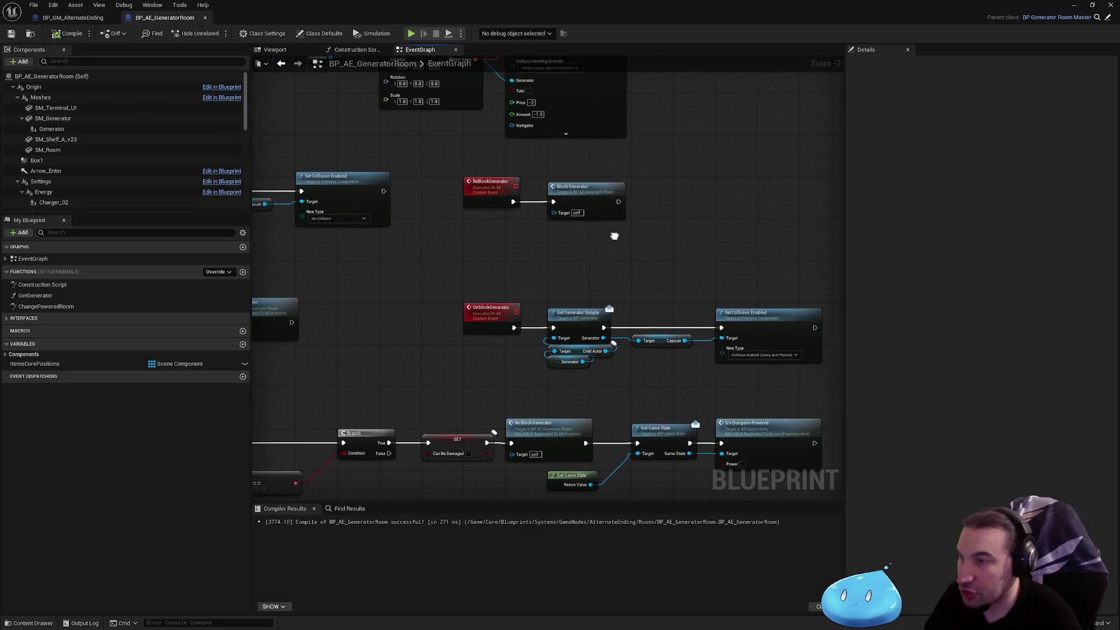
scroll(513, 255, "down", 1)
left_click_drag(514, 255, 590, 314)
scroll(590, 314, "down", 4)
scroll(569, 255, "up", 4)
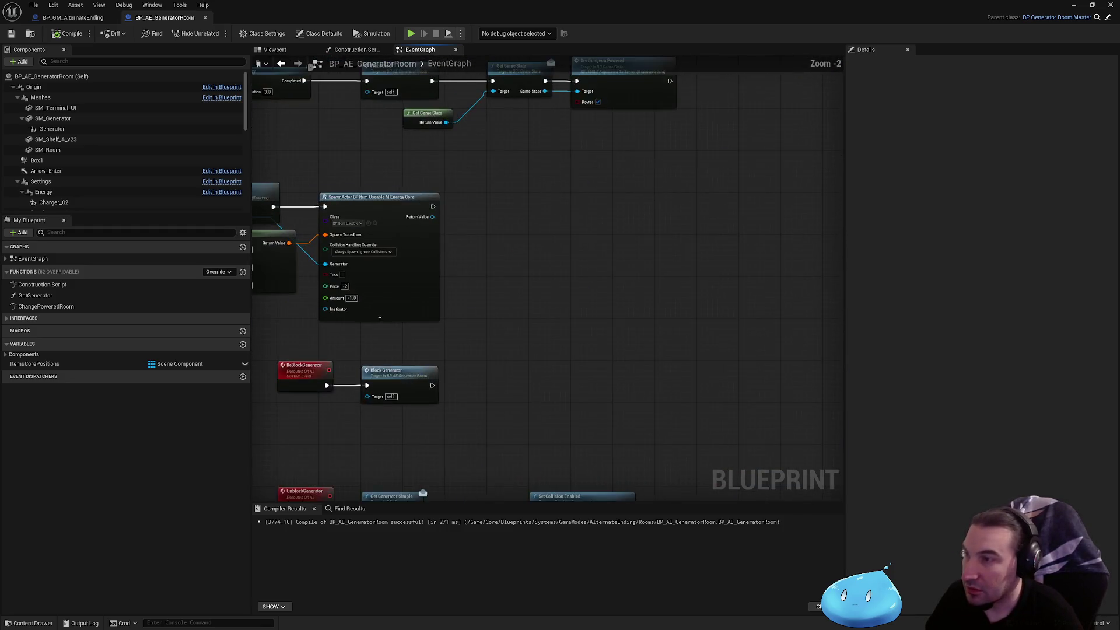
scroll(569, 255, "down", 1)
mouse_move(570, 256)
left_mouse_down()
mouse_move(545, 272)
mouse_move(800, 298)
mouse_move(688, 292)
mouse_move(712, 166)
mouse_move(645, 264)
left_mouse_up()
scroll(645, 275, "down", 1)
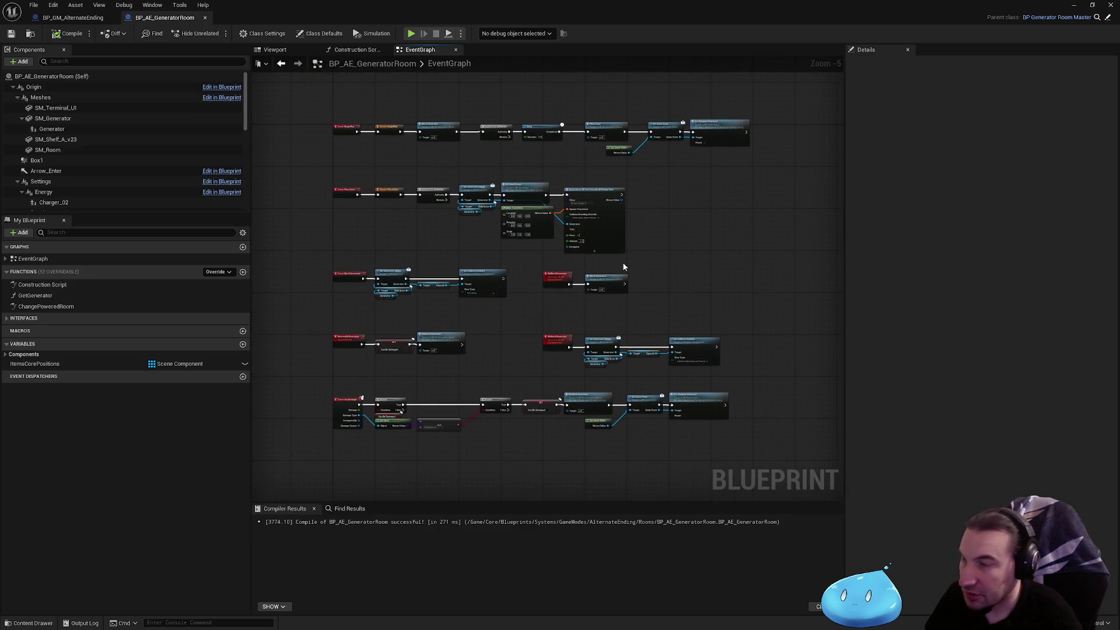
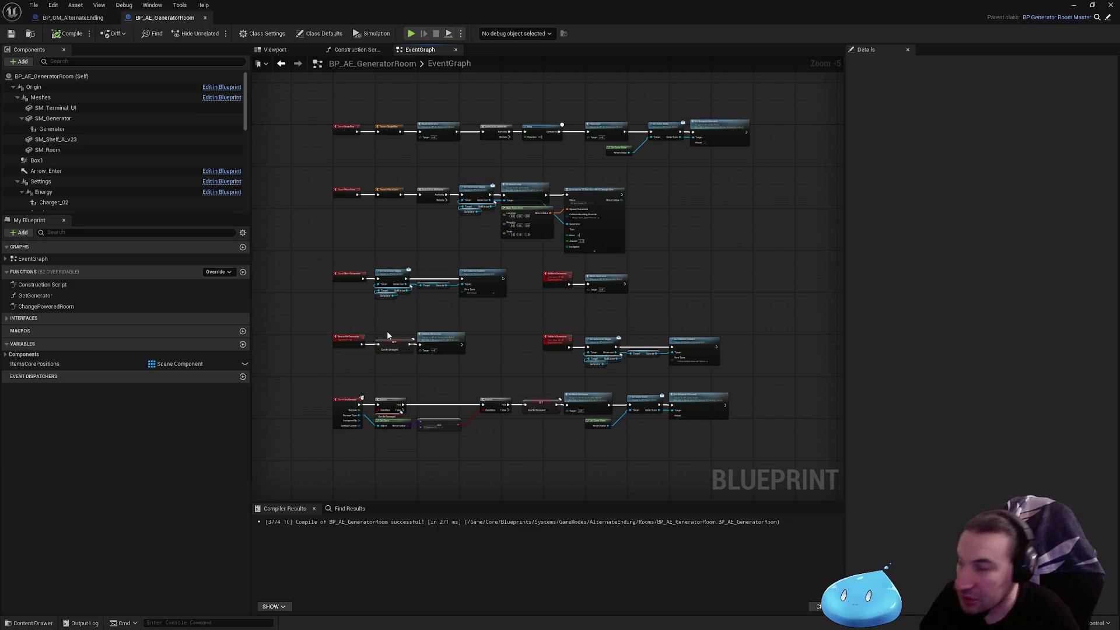
- Bring the Unblock and Branch rows into view and remove an accidentally added function
scroll(384, 334, "up", 5)
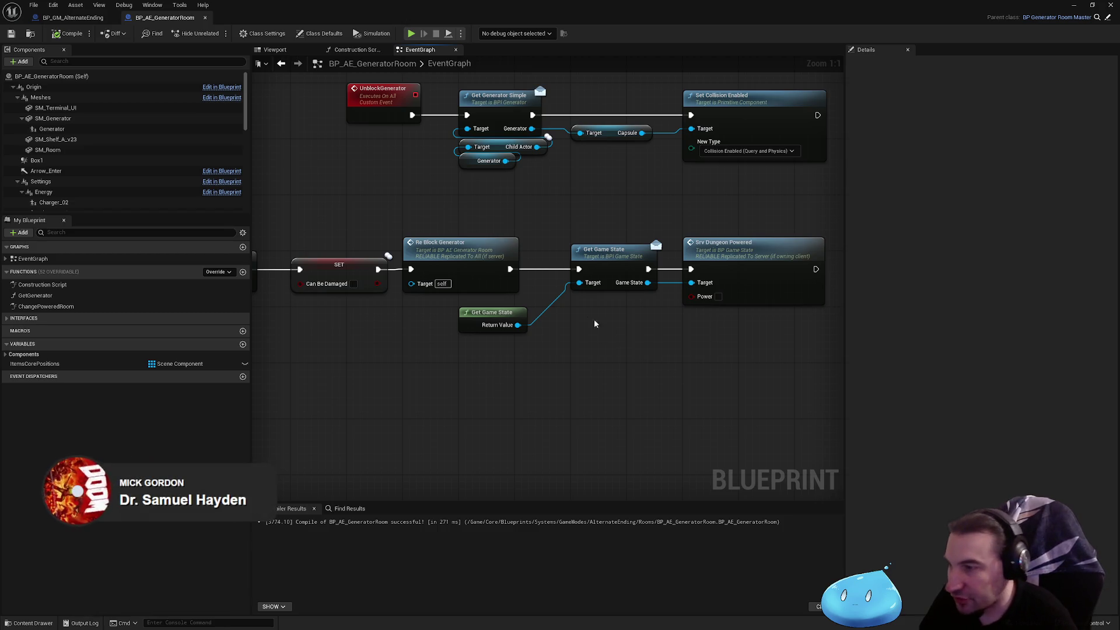
left_click_drag(594, 346, 553, 452)
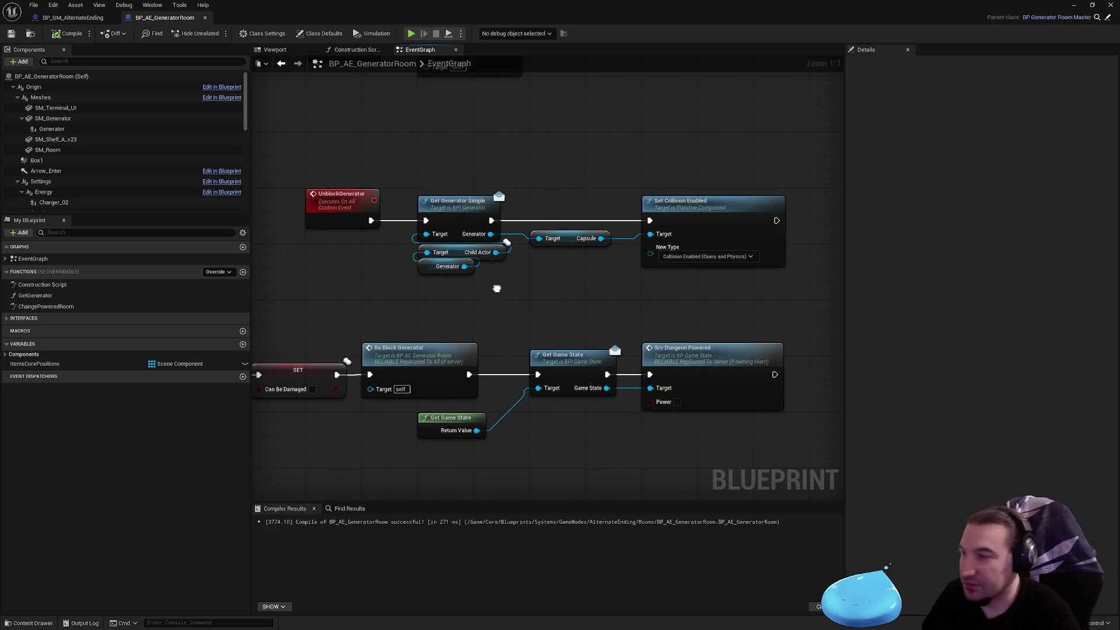
scroll(496, 285, "down", 3)
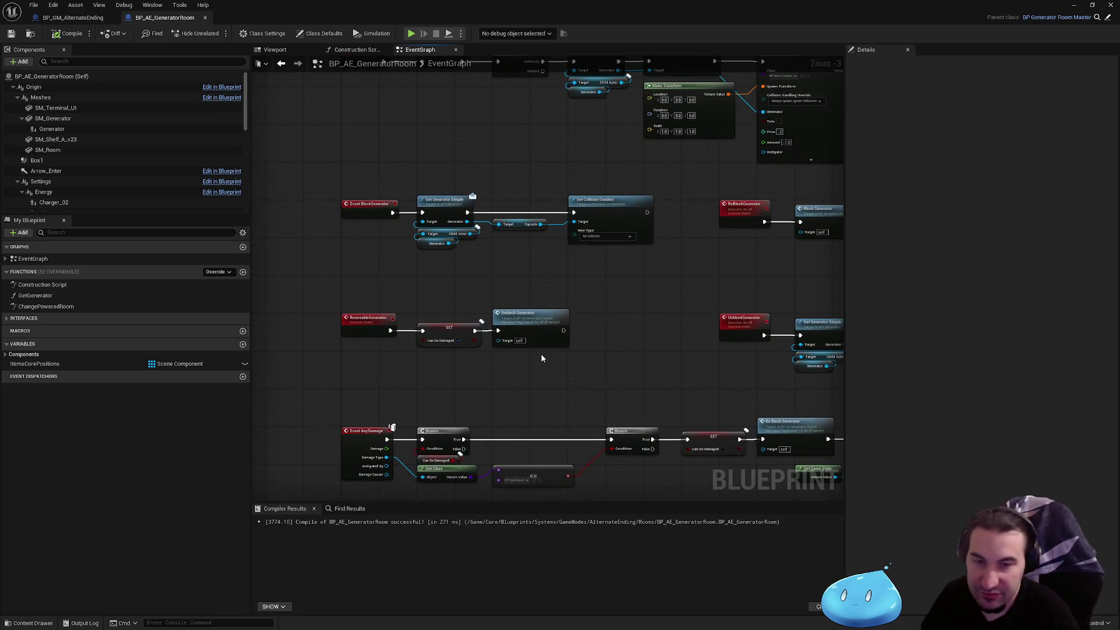
mouse_move(506, 205)
left_mouse_down()
mouse_move(457, 322)
mouse_move(389, 392)
left_mouse_up()
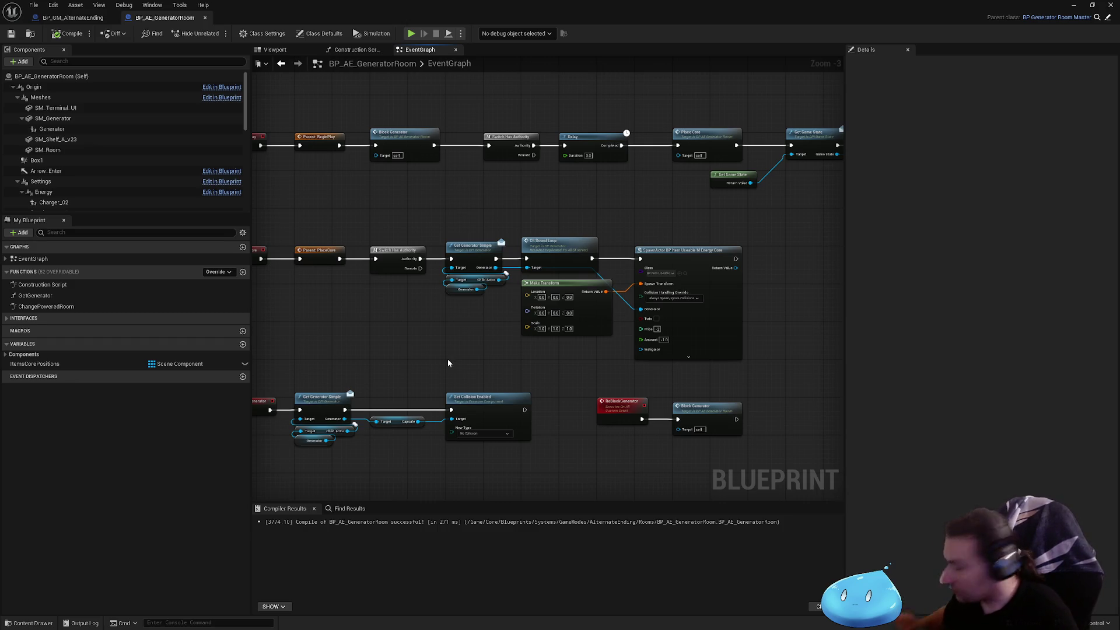
left_click_drag(450, 359, 375, 377)
mouse_move(612, 266)
left_mouse_down()
mouse_move(500, 212)
mouse_move(512, 144)
mouse_move(688, 315)
mouse_move(501, 321)
left_mouse_up()
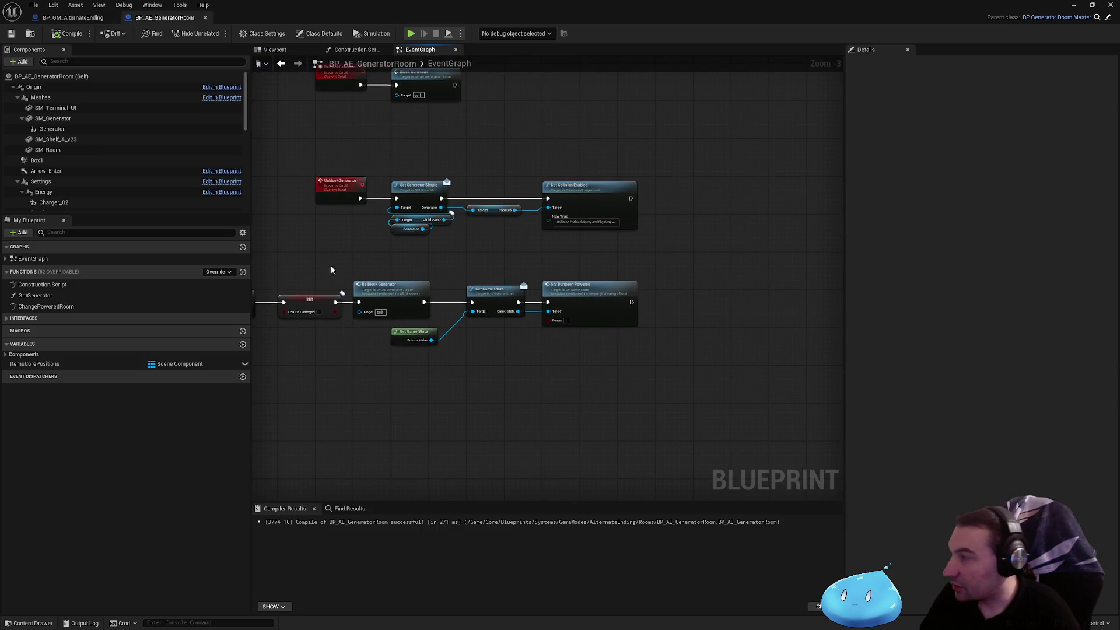
left_click(242, 272)
type("IsDes")
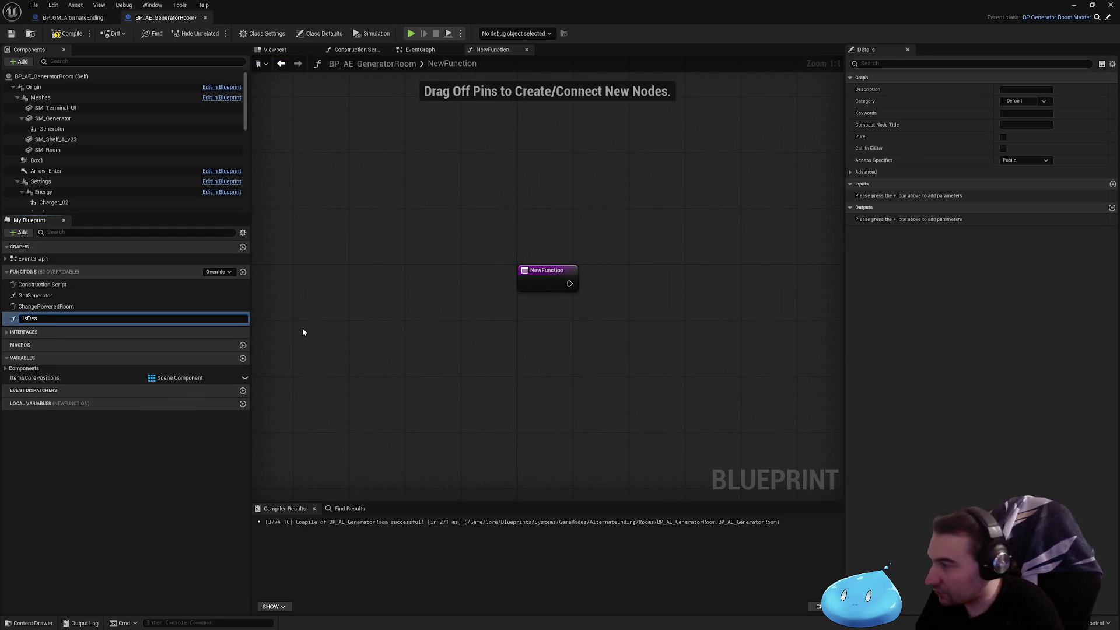
key("Escape")
key("Delete")
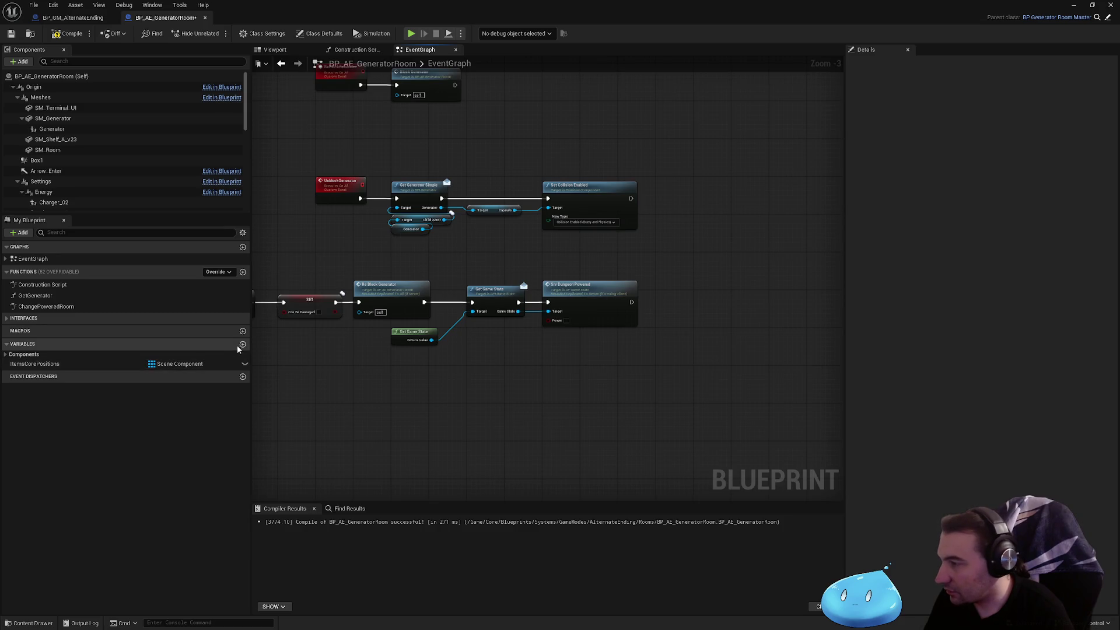
- Add a Boolean variable named bIsDestroyed
left_click(242, 344)
type("b")
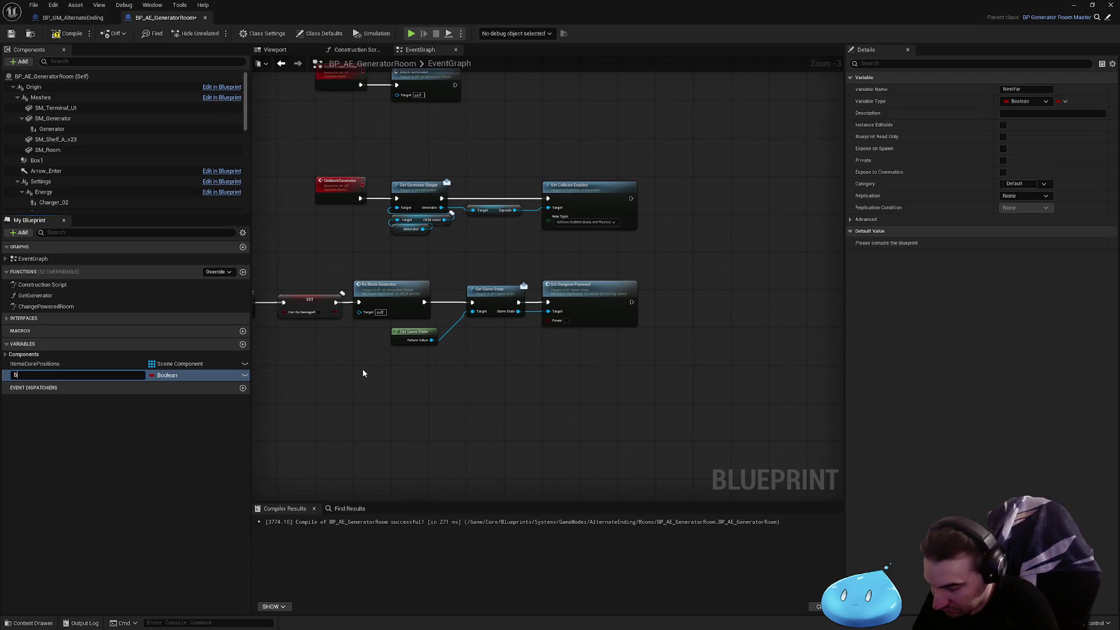
type("IsDestroed")
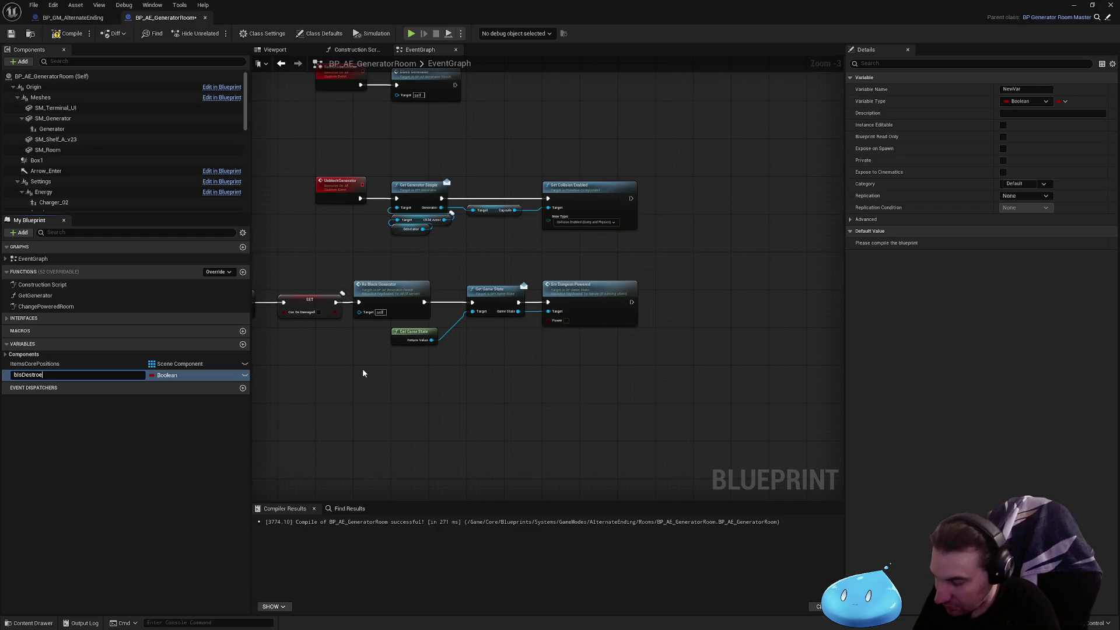
key("Return")
key("F2")
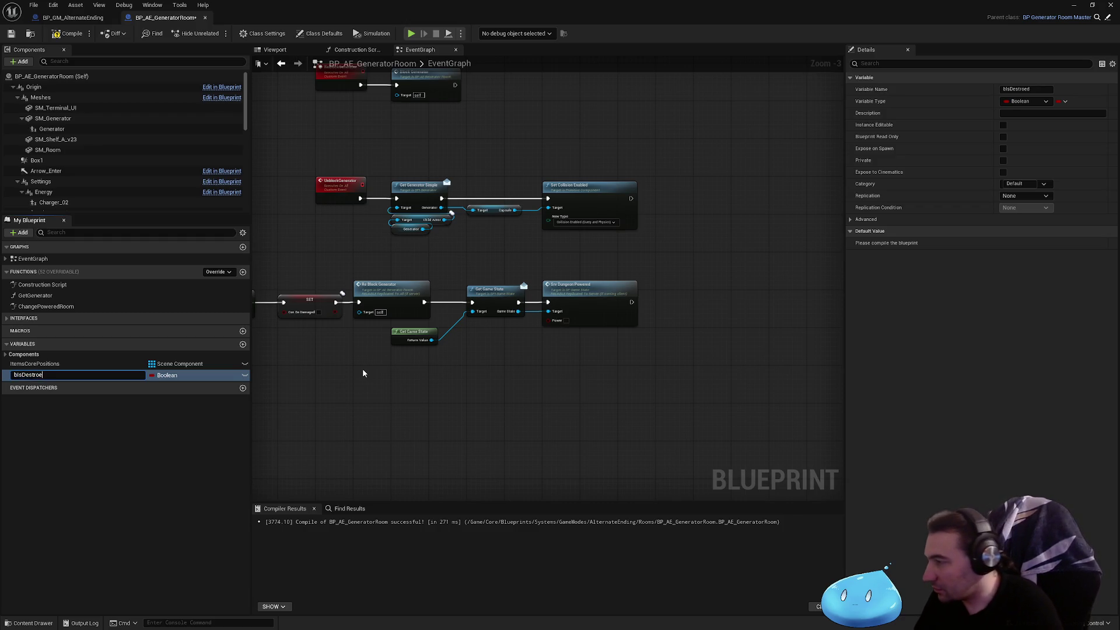
type("yd")
key("Return")
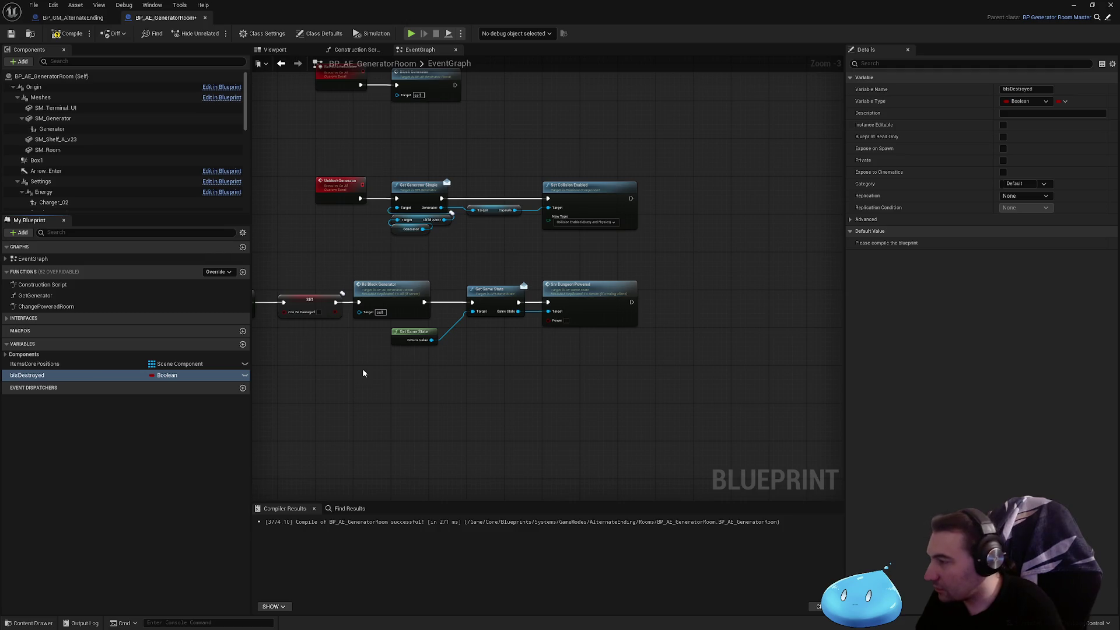
- Place a SET bIsDestroyed node after Srv Dungeon Powered and tick it
mouse_move(66, 375)
left_mouse_down()
mouse_move(722, 320)
mouse_move(657, 303)
left_mouse_up()
left_click(737, 330)
left_click(522, 280)
scroll(671, 301, "up", 3)
left_click(698, 317)
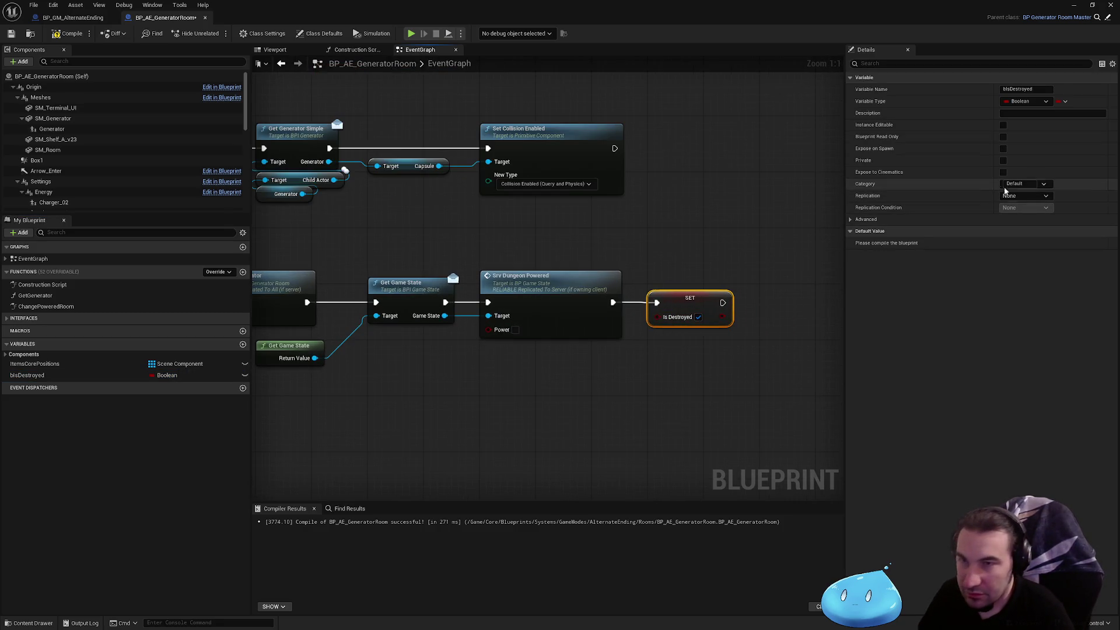
- Set bIsDestroyed's replication to RepNotify and open the OnRep_bIsDestroyed graph
left_click(1030, 196)
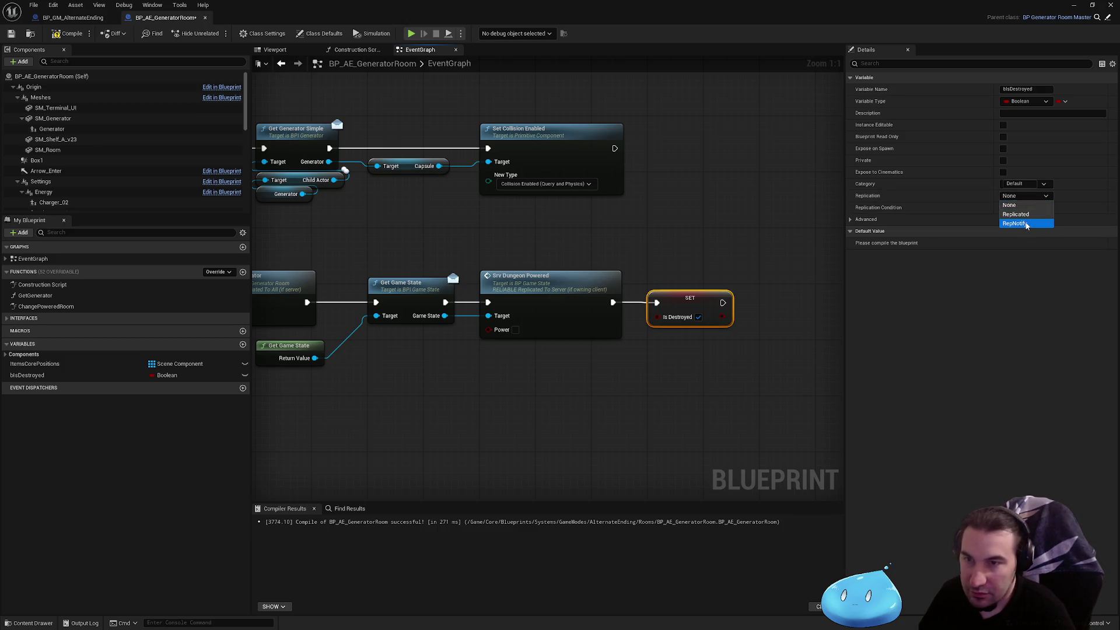
left_click(1015, 223)
double_click(45, 317)
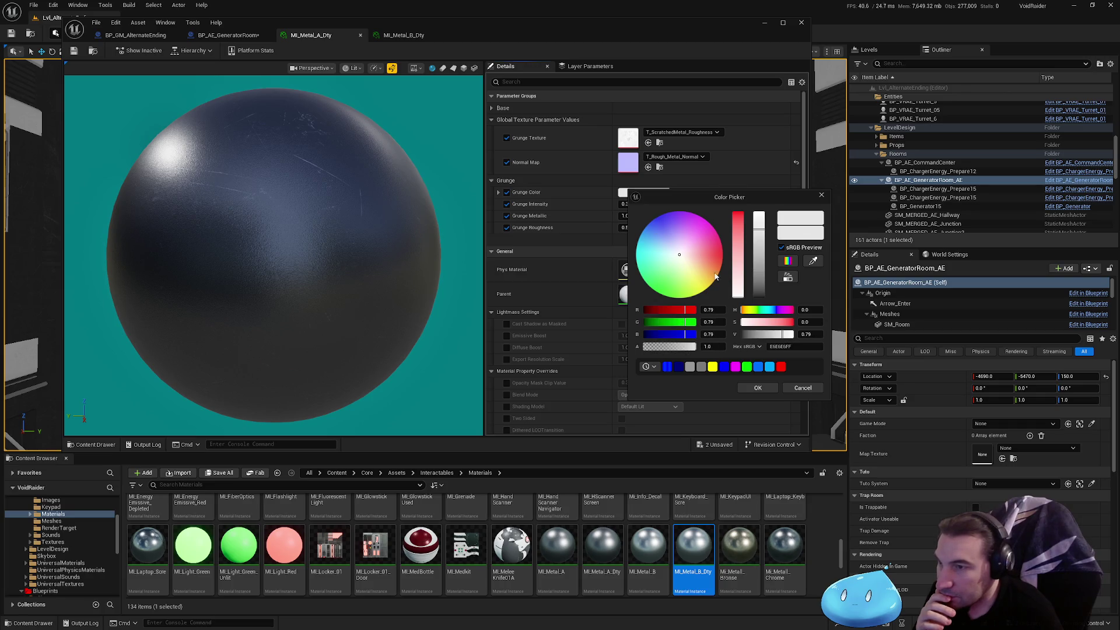
- Set MI_Metal_A_Dty's grunge colour to black and its base colour to near black
left_click_drag(756, 261, 759, 296)
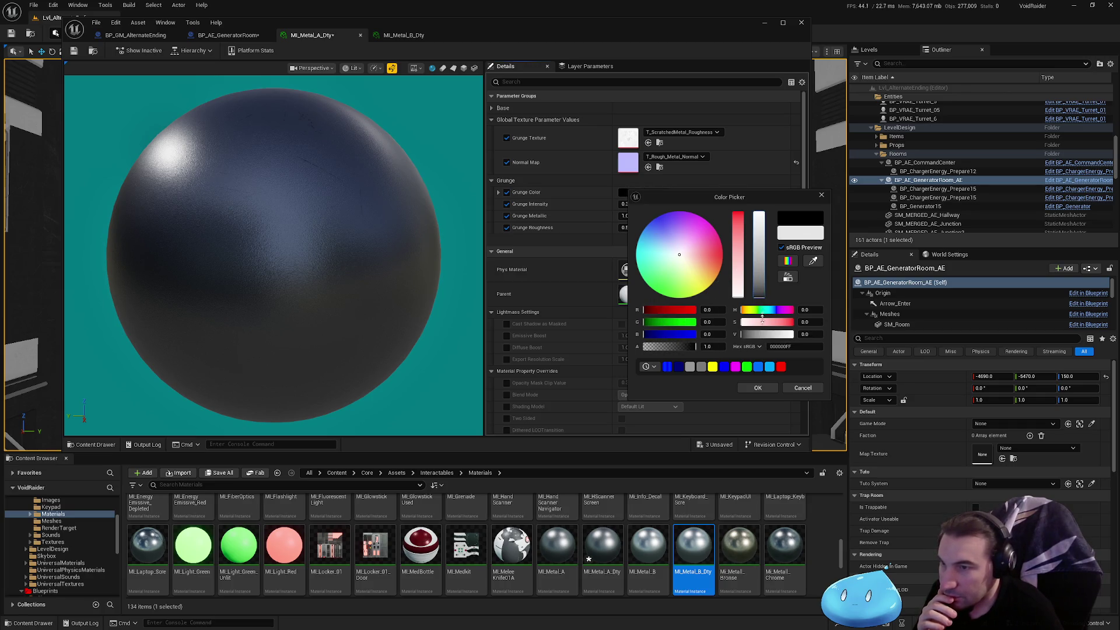
left_click(765, 387)
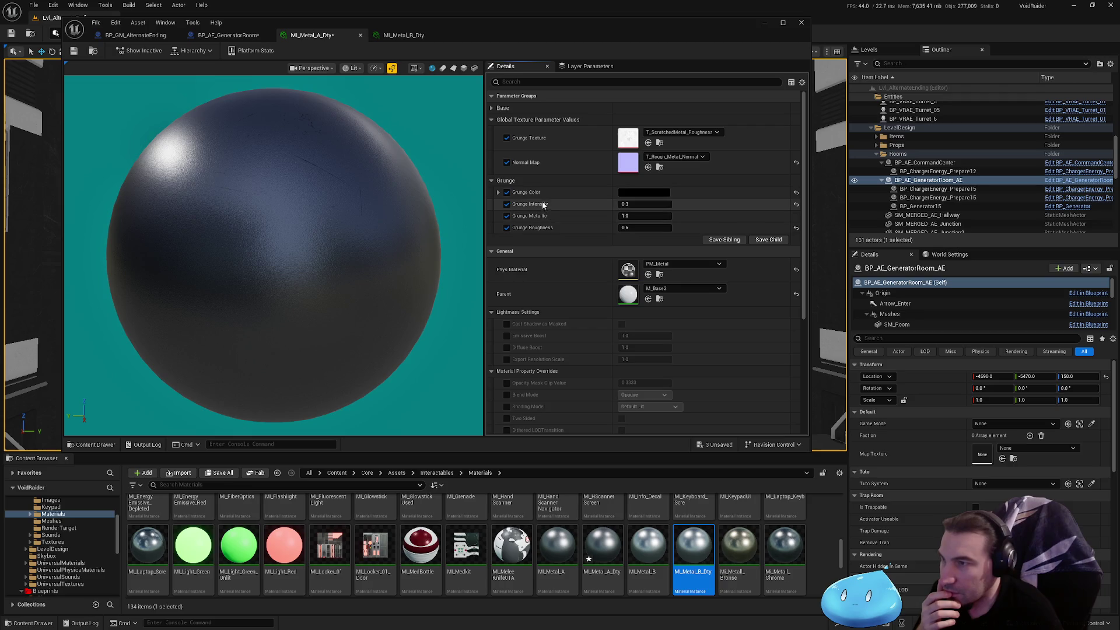
left_click(493, 108)
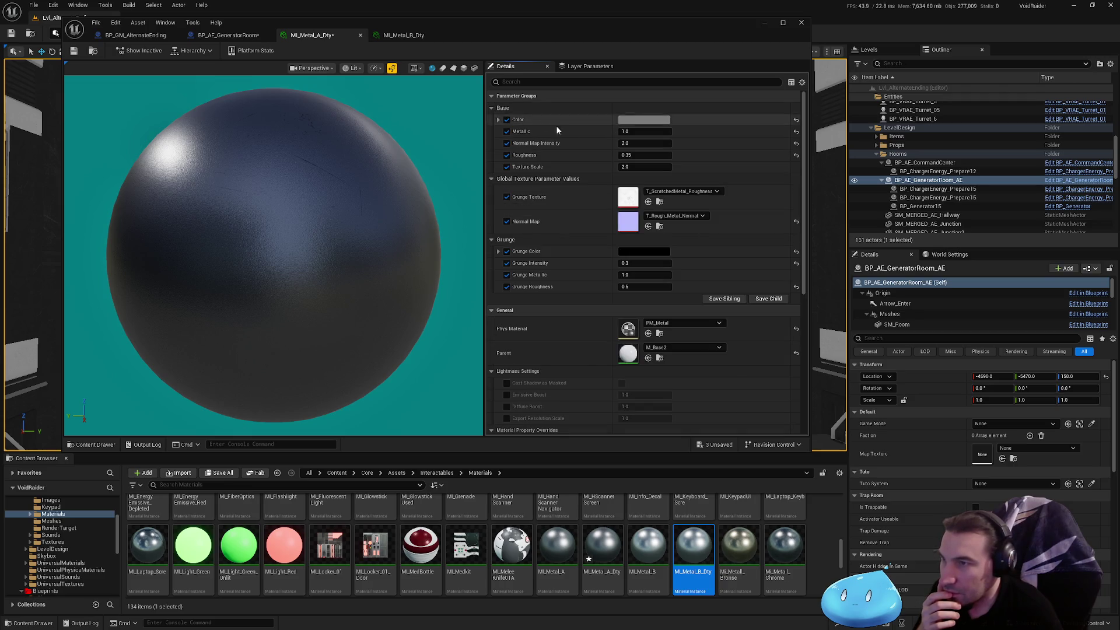
left_click(628, 119)
left_click(759, 227)
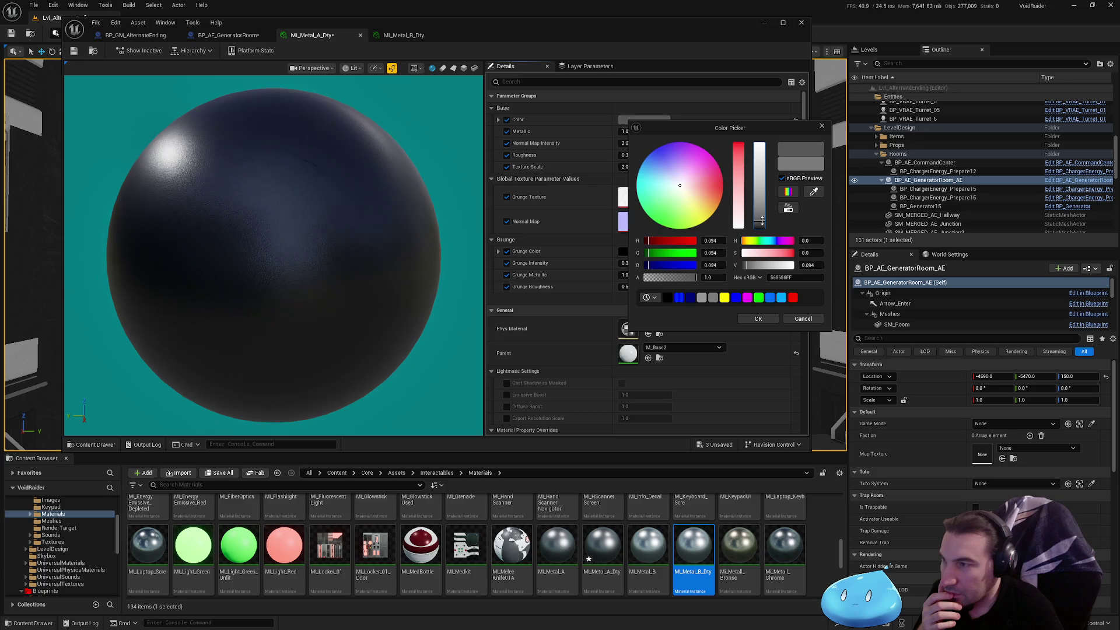
left_click_drag(759, 226, 759, 226)
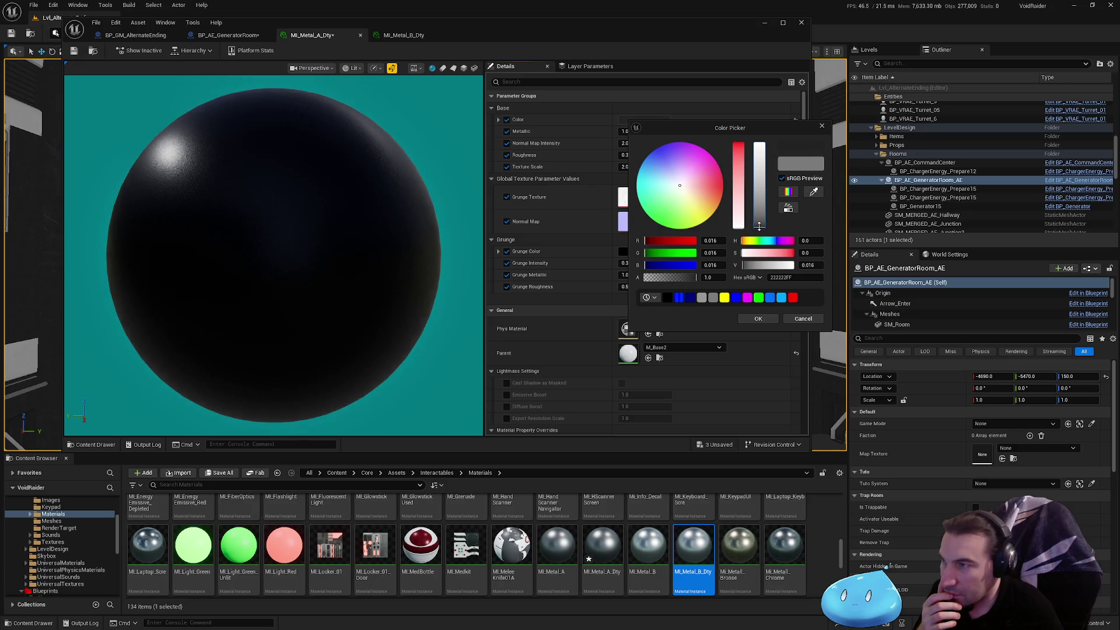
left_click(759, 319)
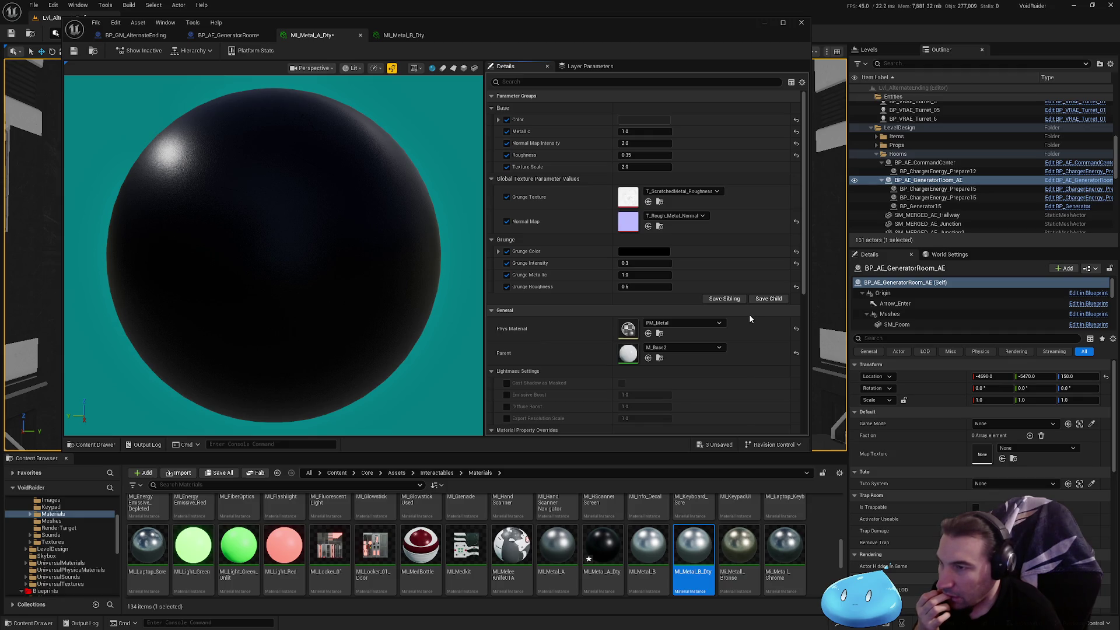
mouse_move(390, 289)
left_mouse_down()
mouse_move(362, 287)
mouse_move(390, 289)
left_mouse_up()
scroll(695, 315, "down", 5)
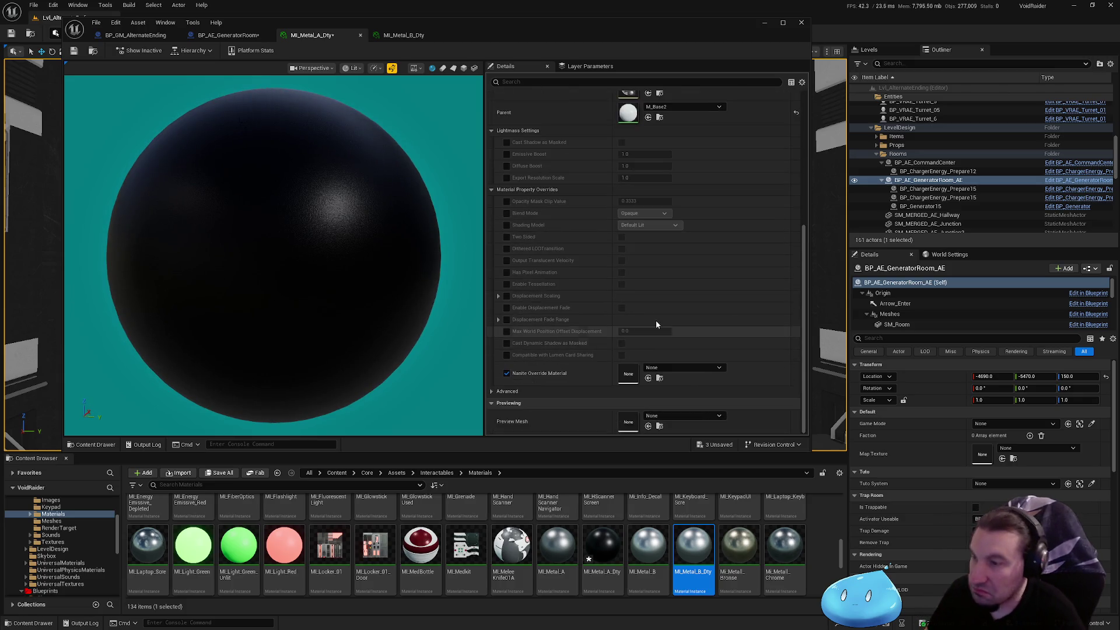
- Darken MI_Metal_B_Dty's base colour to near black, save it, and close both material editors
left_click(410, 36)
left_click(528, 108)
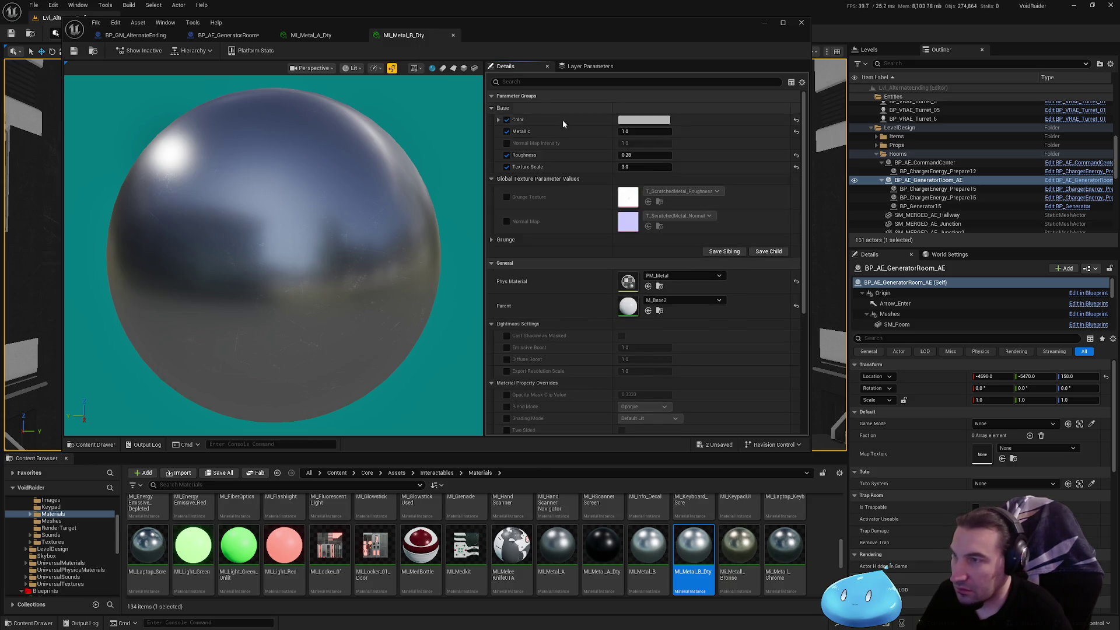
left_click(644, 119)
left_click_drag(767, 201, 766, 229)
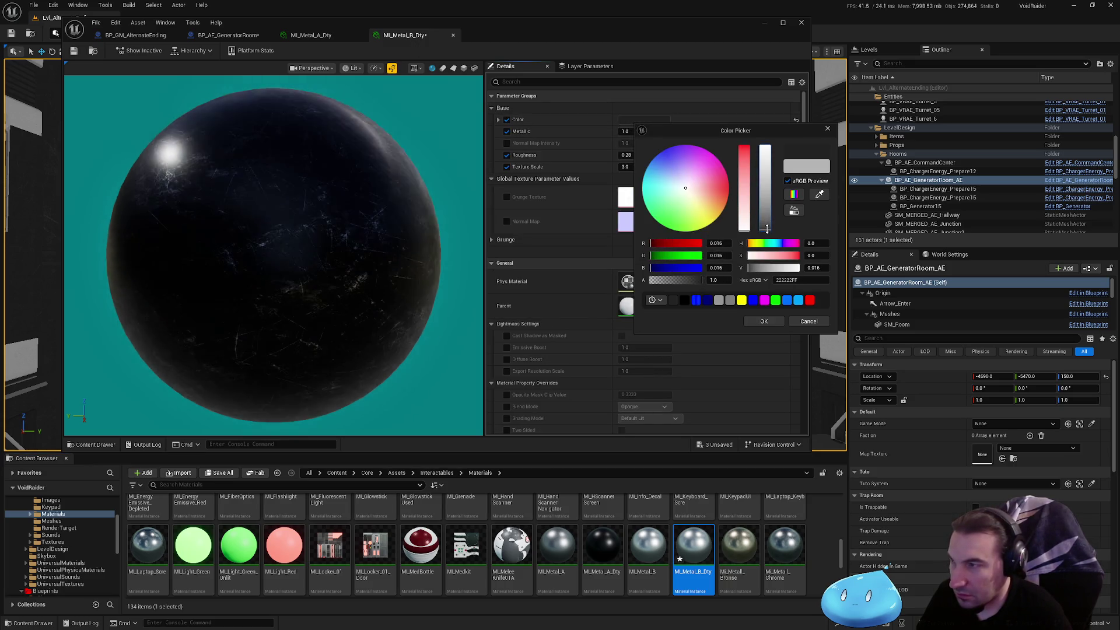
left_click(764, 322)
left_click(73, 50)
left_click(360, 34)
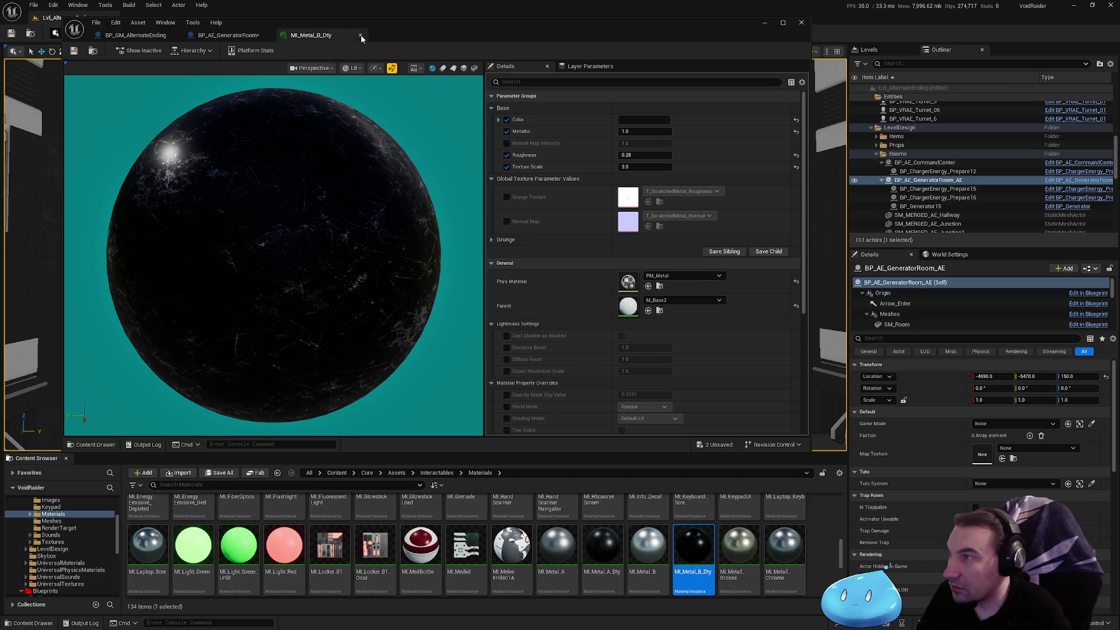
left_click(359, 34)
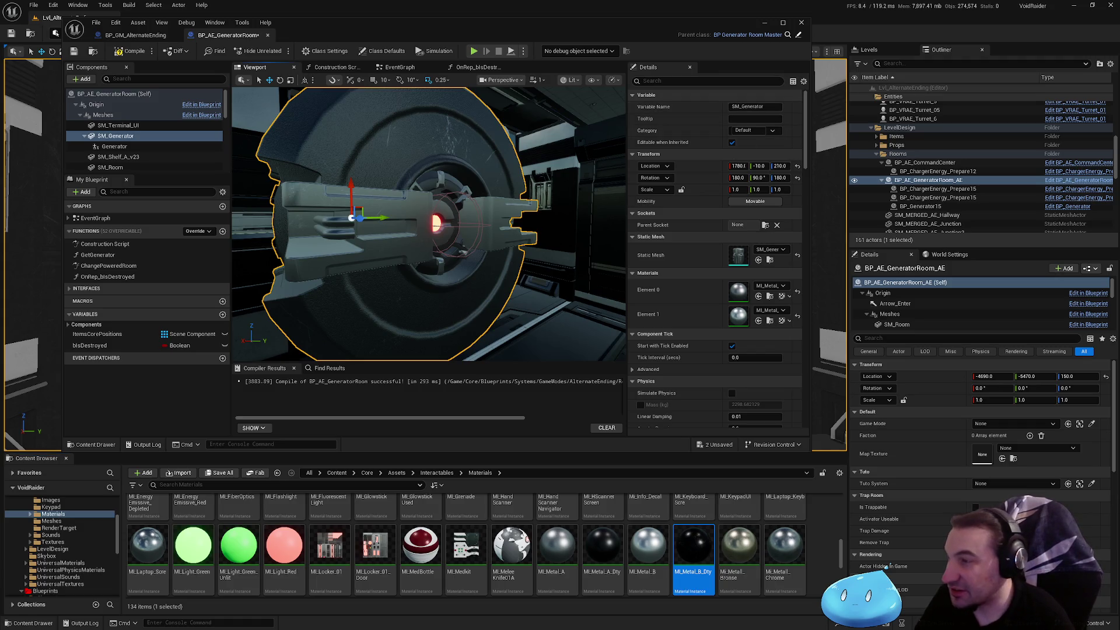
- Zoom the viewport out, then compile and save BP_AE_GeneratorRoom
scroll(576, 317, "down", 5)
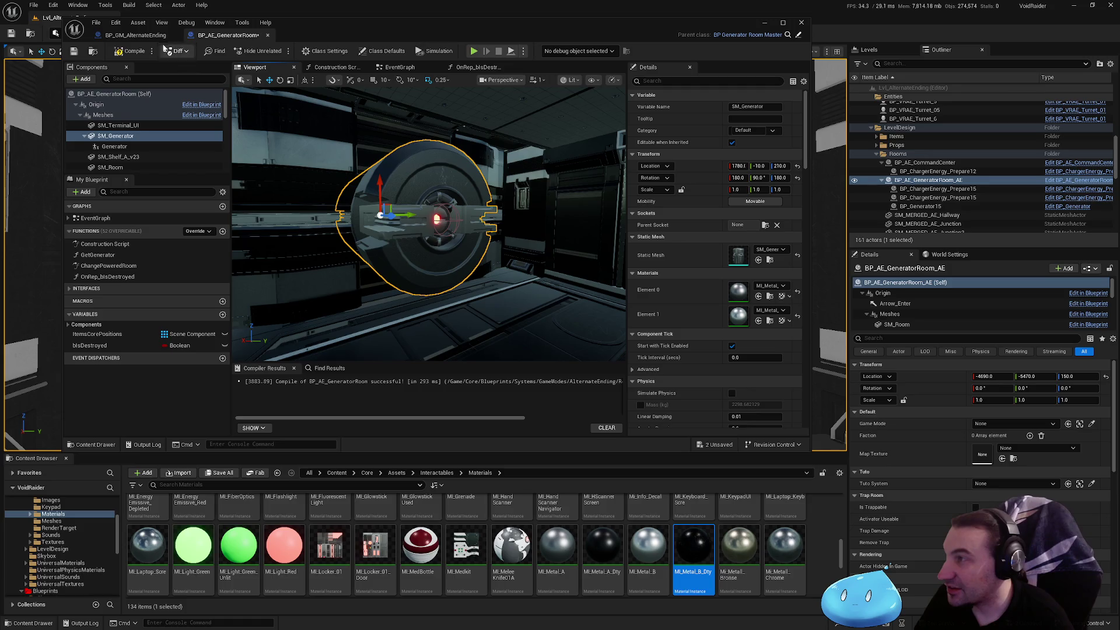
left_click(130, 51)
left_click(75, 52)
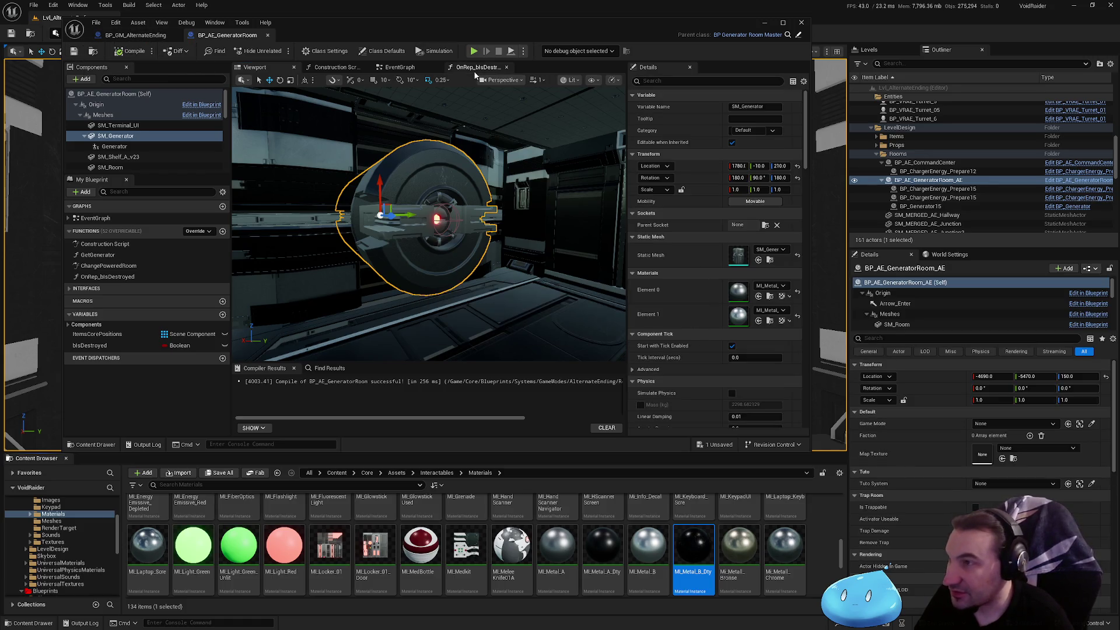
- Add a Set Material node targeting SM Generator in the OnRep_bIsDestroyed graph
left_click(463, 68)
mouse_move(134, 136)
left_mouse_down()
mouse_move(216, 175)
mouse_move(513, 233)
mouse_move(615, 328)
mouse_move(702, 334)
left_mouse_up()
double_click(560, 29)
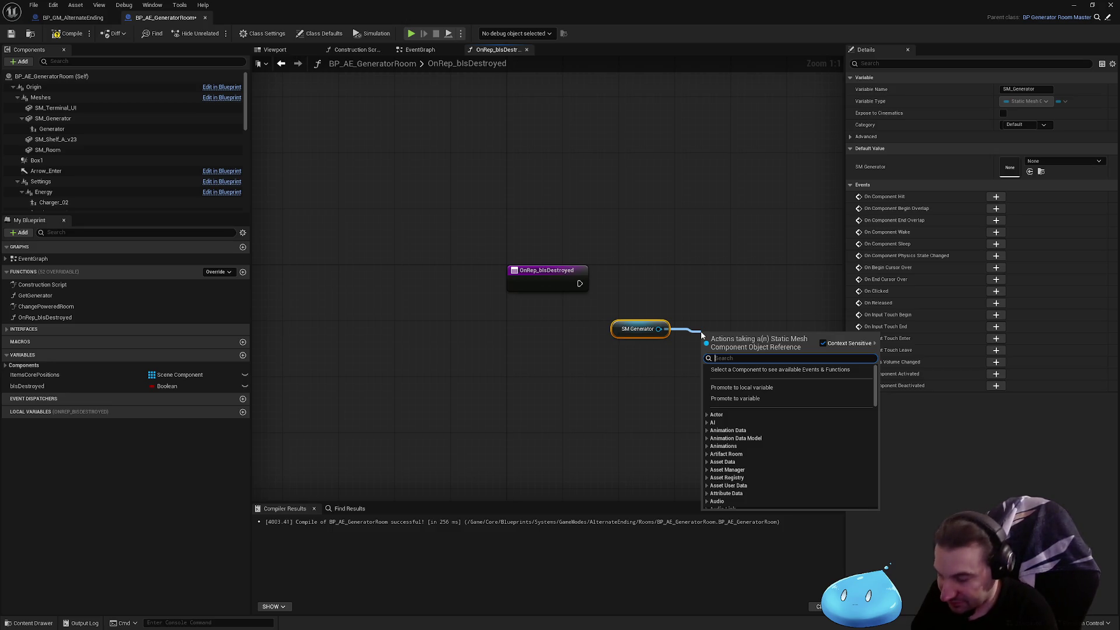
type("material")
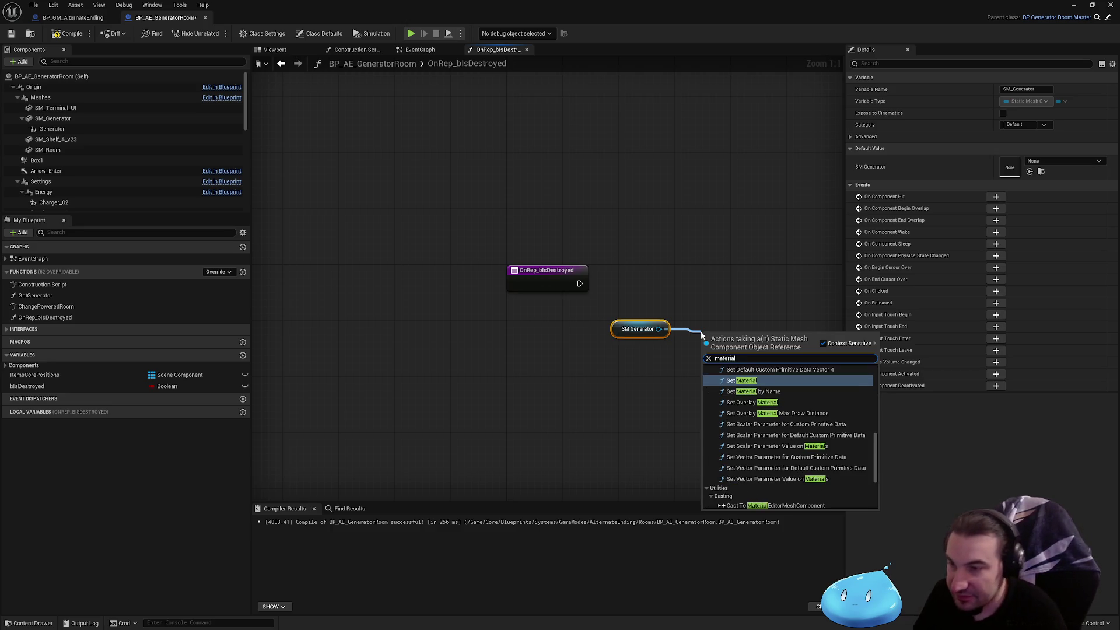
key("Return")
mouse_move(618, 336)
left_mouse_down()
mouse_move(520, 315)
mouse_move(544, 385)
left_mouse_up()
- Add a Branch driven by bIsDestroyed and connect it to the OnRep_bIsDestroyed entry
mouse_move(110, 386)
left_mouse_down()
mouse_move(557, 326)
mouse_move(638, 338)
mouse_move(652, 290)
left_mouse_up()
left_click(599, 334)
type("bran")
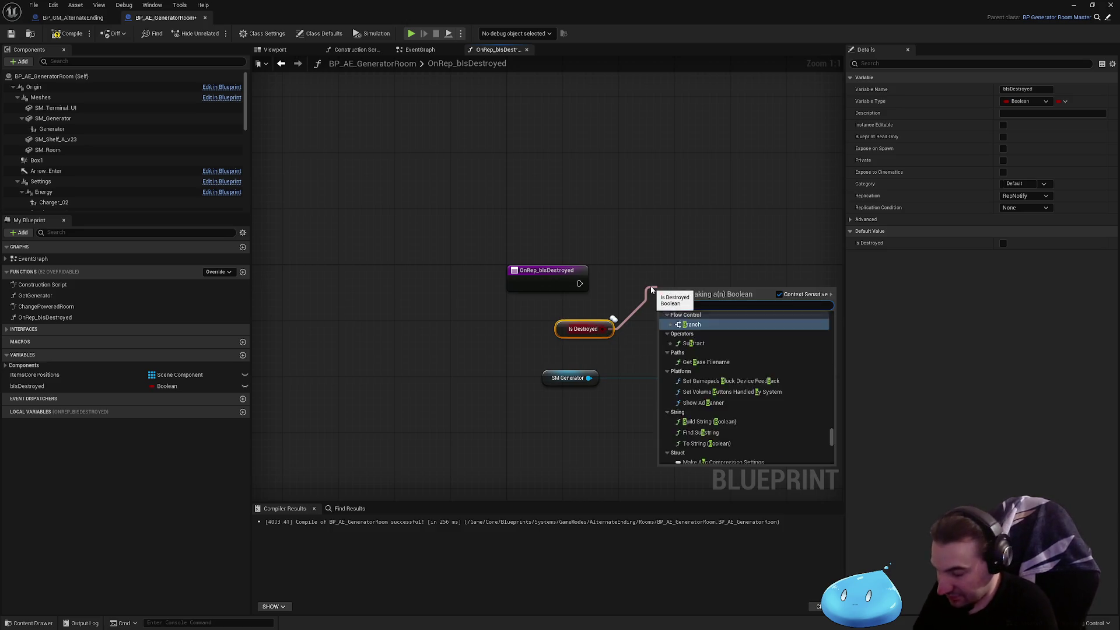
key("Return")
mouse_move(562, 332)
left_mouse_down()
mouse_move(659, 346)
mouse_move(644, 289)
mouse_move(580, 284)
mouse_move(627, 246)
left_mouse_up()
left_click(680, 311, "ctrl")
mouse_move(378, 360)
left_mouse_down()
mouse_move(509, 324)
mouse_move(537, 344)
left_mouse_up()
- Wire Branch True to Set Material and chain a duplicate Set Material with element index 1
left_click_drag(500, 260, 610, 267)
left_click(640, 251)
key("ctrl+c")
key("ctrl+v")
mouse_move(663, 242)
left_mouse_down()
mouse_move(657, 221)
mouse_move(572, 243)
left_mouse_up()
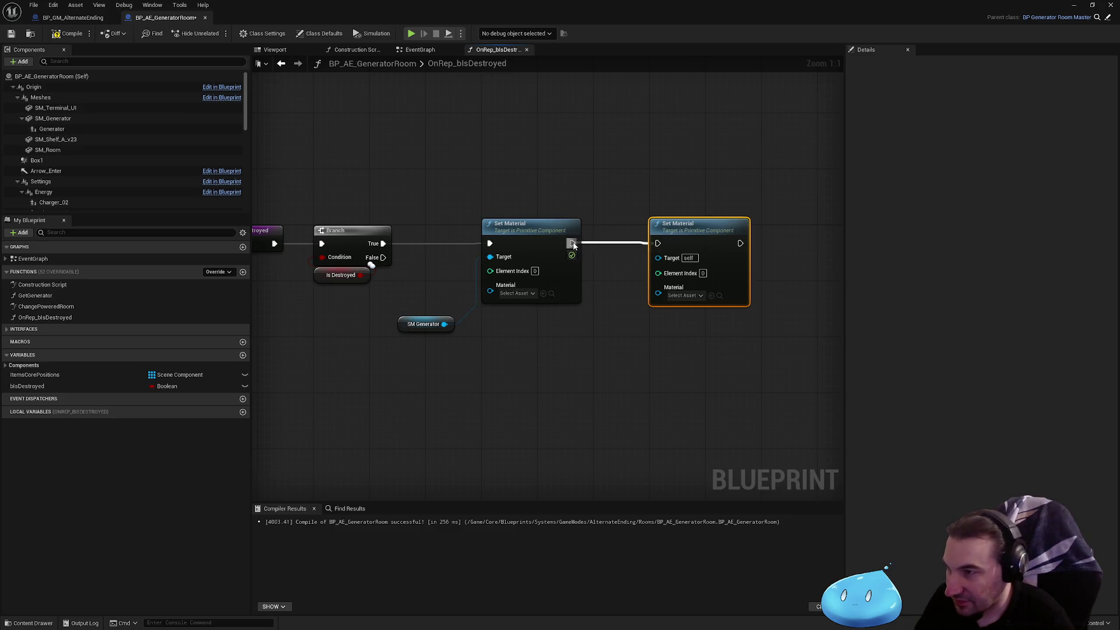
mouse_move(444, 324)
left_mouse_down()
mouse_move(621, 313)
mouse_move(658, 257)
left_mouse_up()
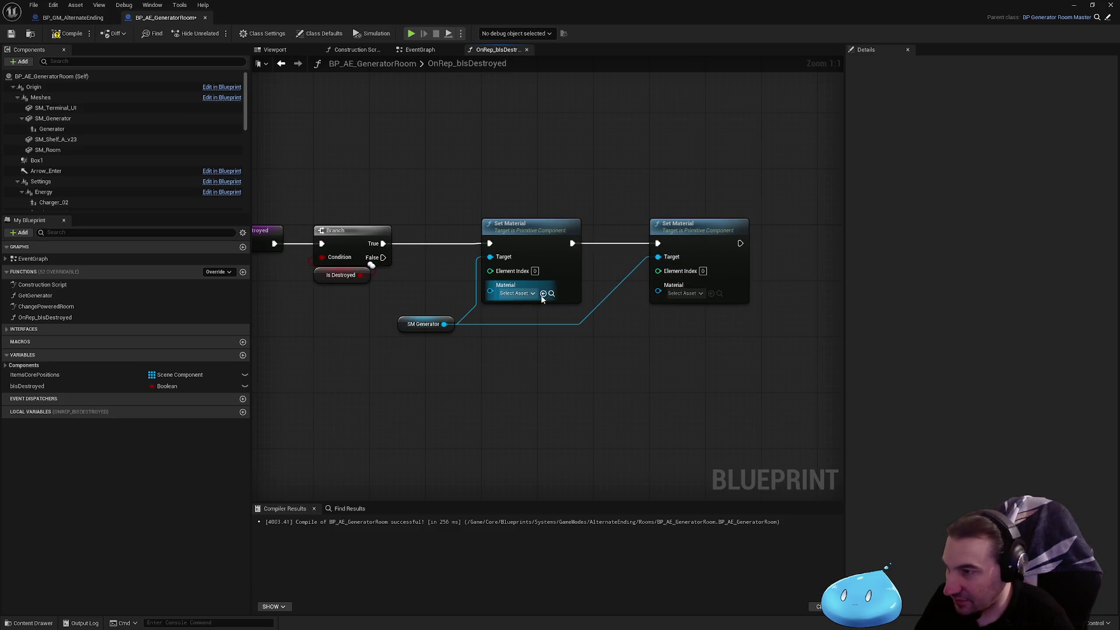
left_click(703, 271)
type("1")
- Assign MI_Metal_A_Dty to element 0 and MI_Metal_B_Dty to element 1
left_click(527, 294)
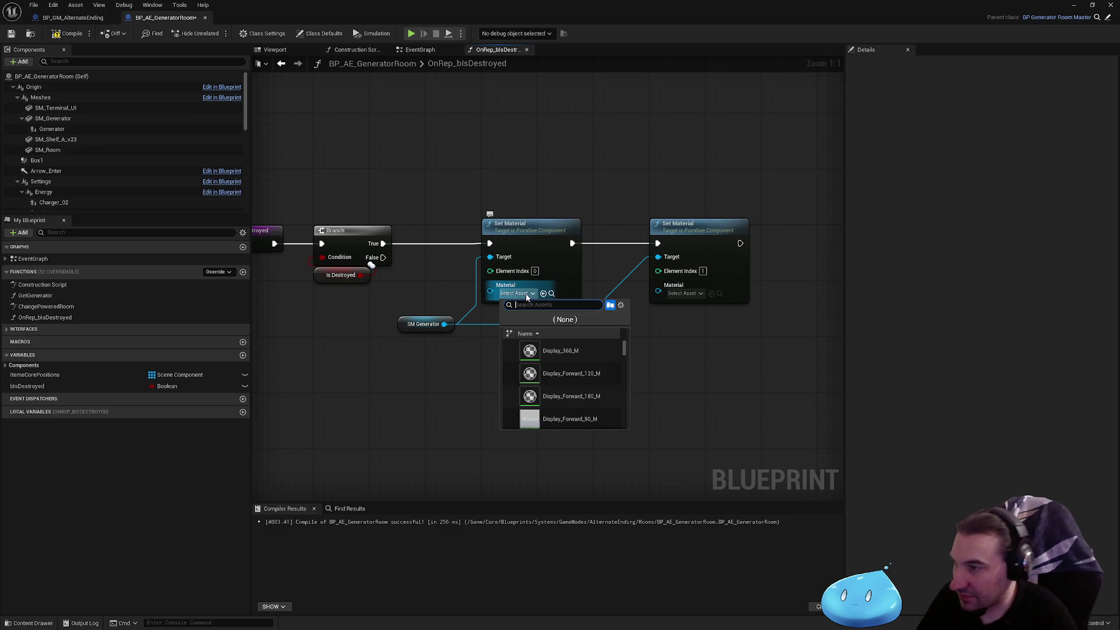
type("dmetal")
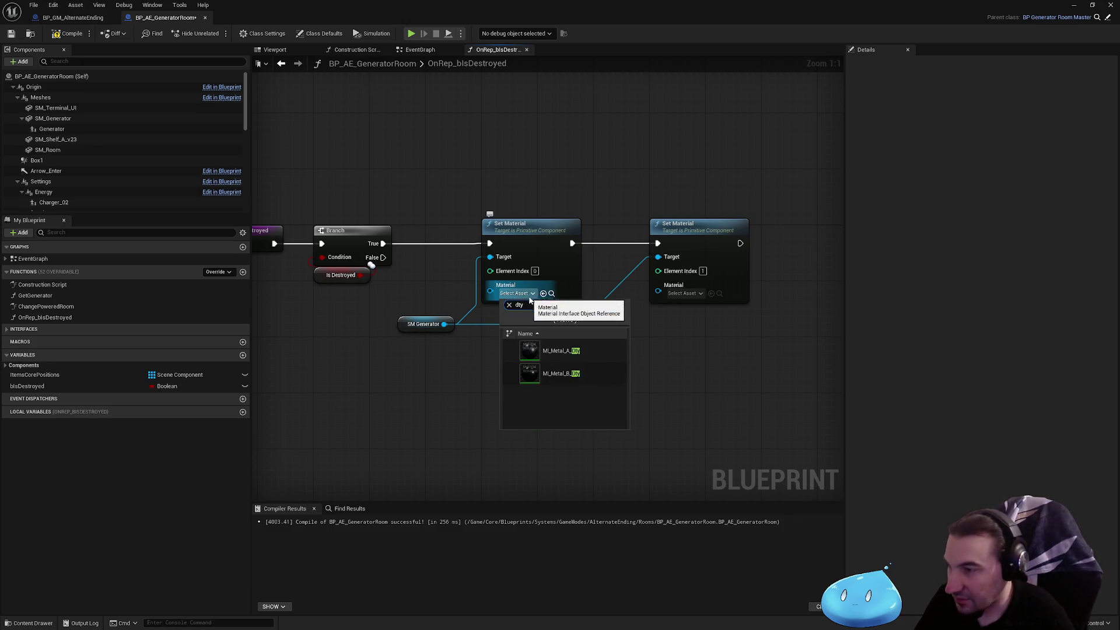
left_click(560, 351)
left_click(693, 297)
type("fy")
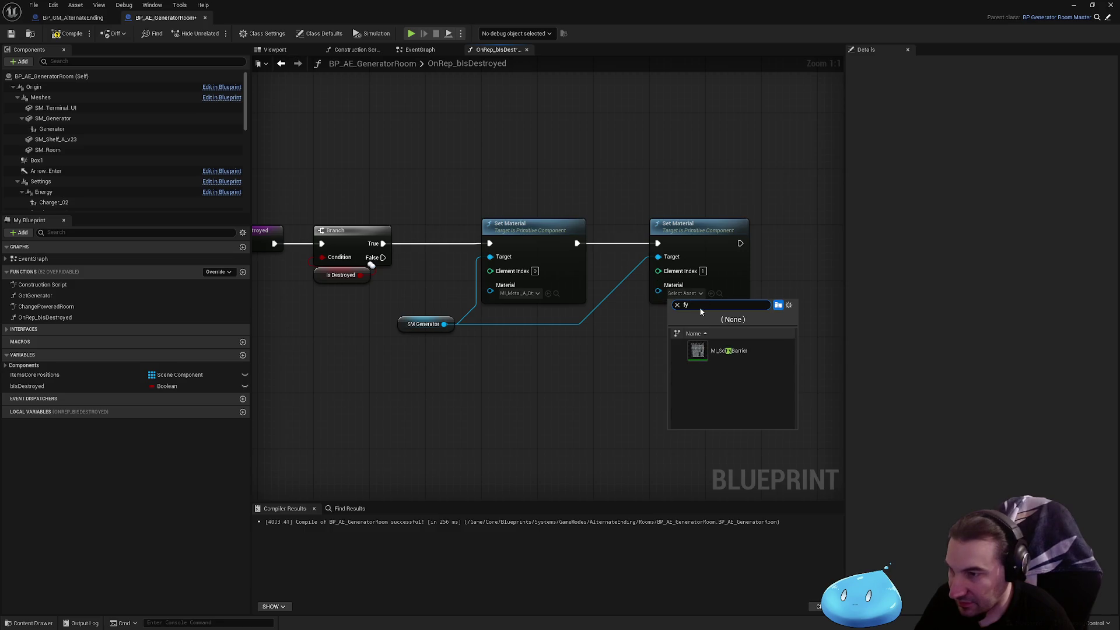
key("BackSpace")
key("BackSpace")
type("metal_b")
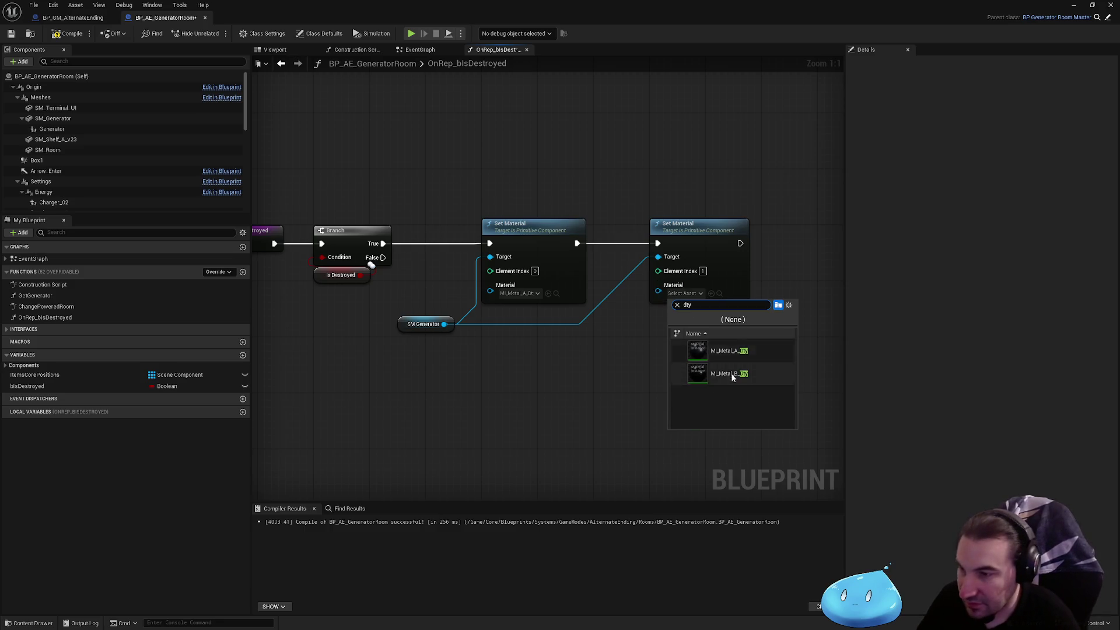
left_click(730, 350)
key("Return")
- Compile and save the blueprint, then close the OnRep_bIsDestroyed graph
left_click(67, 33)
left_click(11, 34)
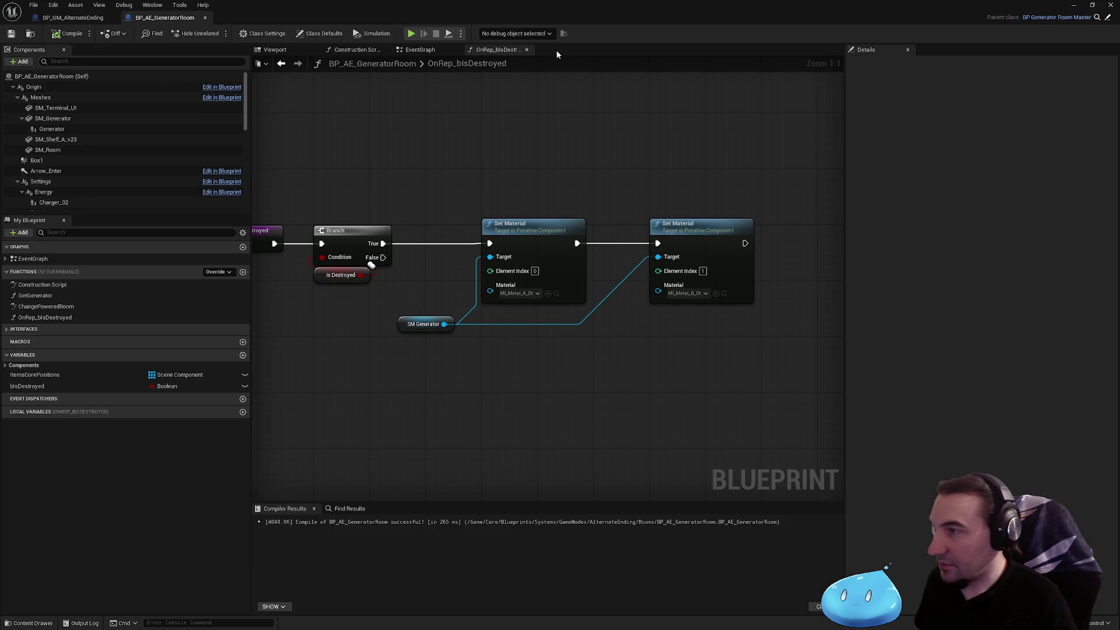
left_click(527, 49)
- Browse the event graph and class defaults, filtering components for 'cam' and properties for 'b'
scroll(653, 229, "down", 3)
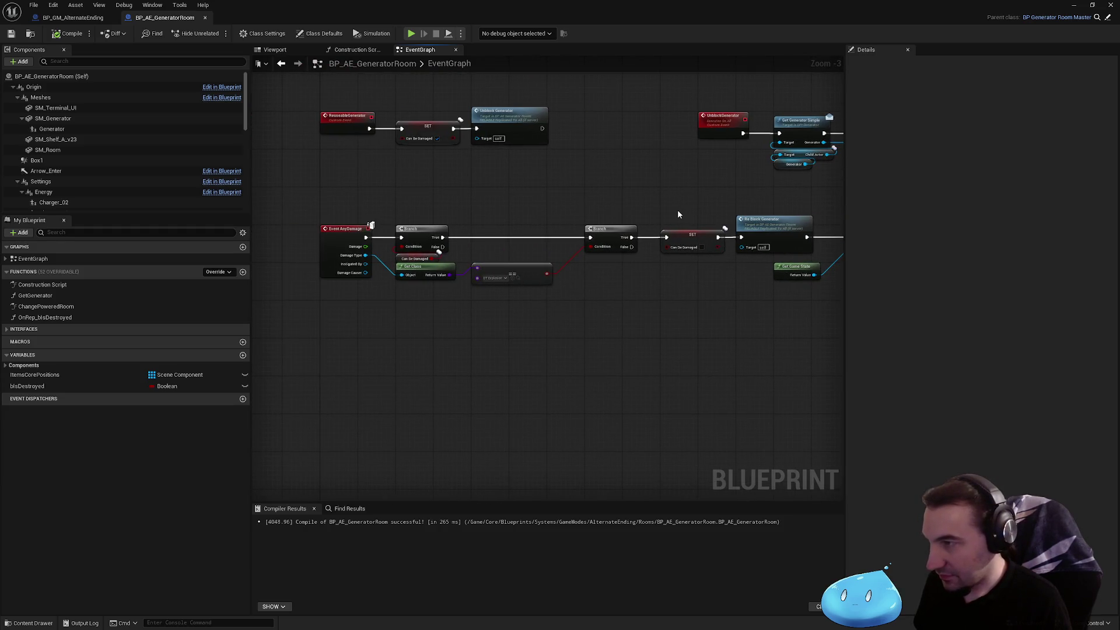
left_click_drag(667, 208, 537, 300)
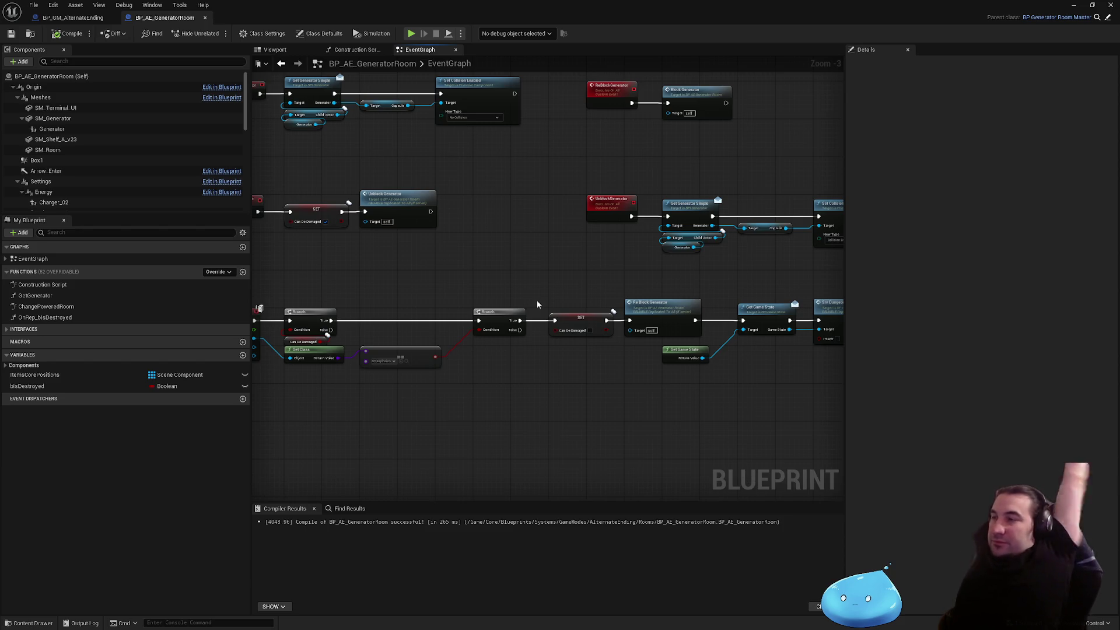
left_click_drag(457, 252, 565, 240)
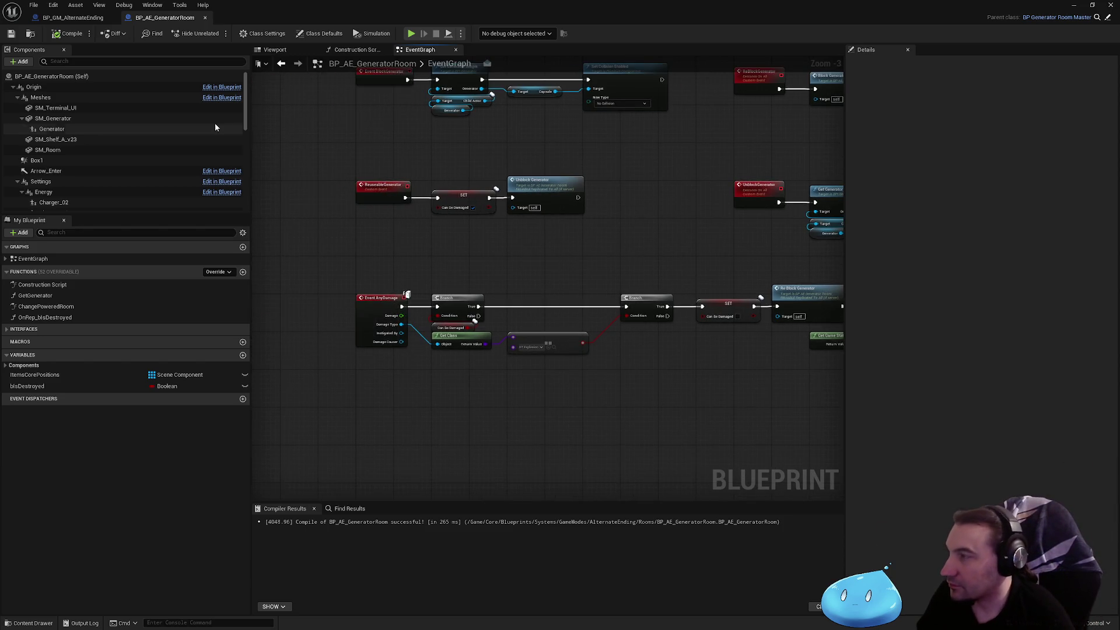
left_click(115, 78)
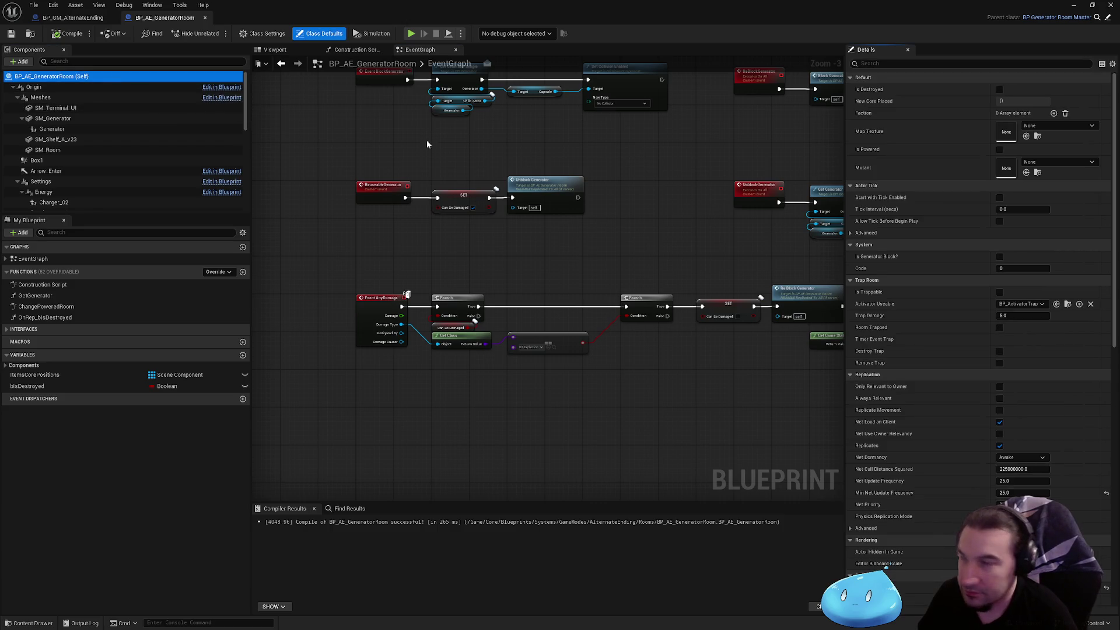
left_click(51, 62)
type("cam")
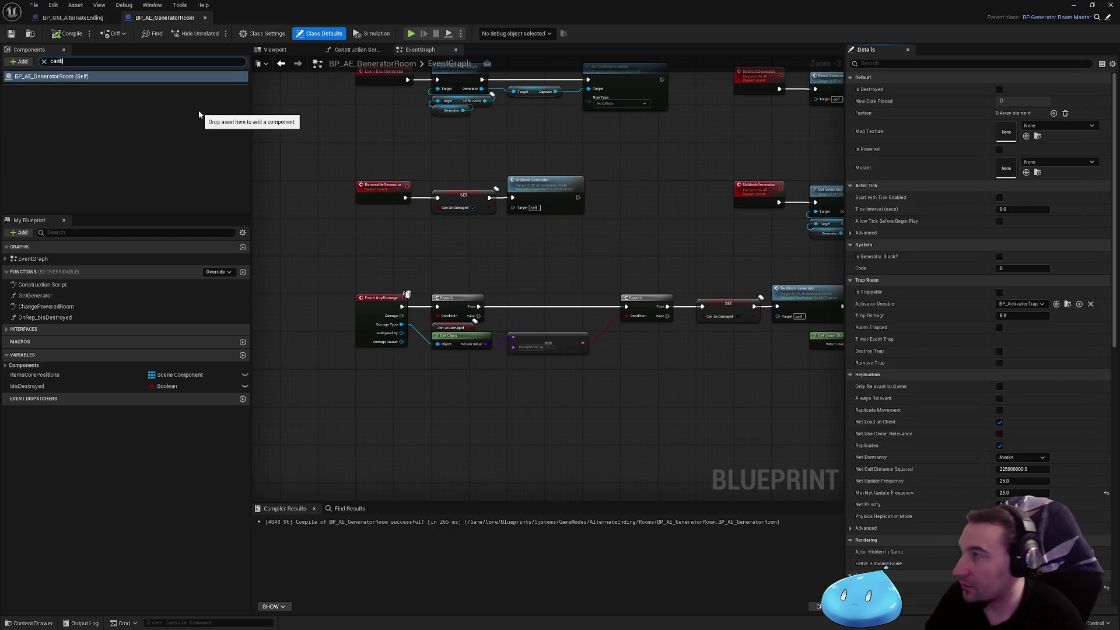
key("ctrl+a")
key("BackSpace")
left_click(883, 64)
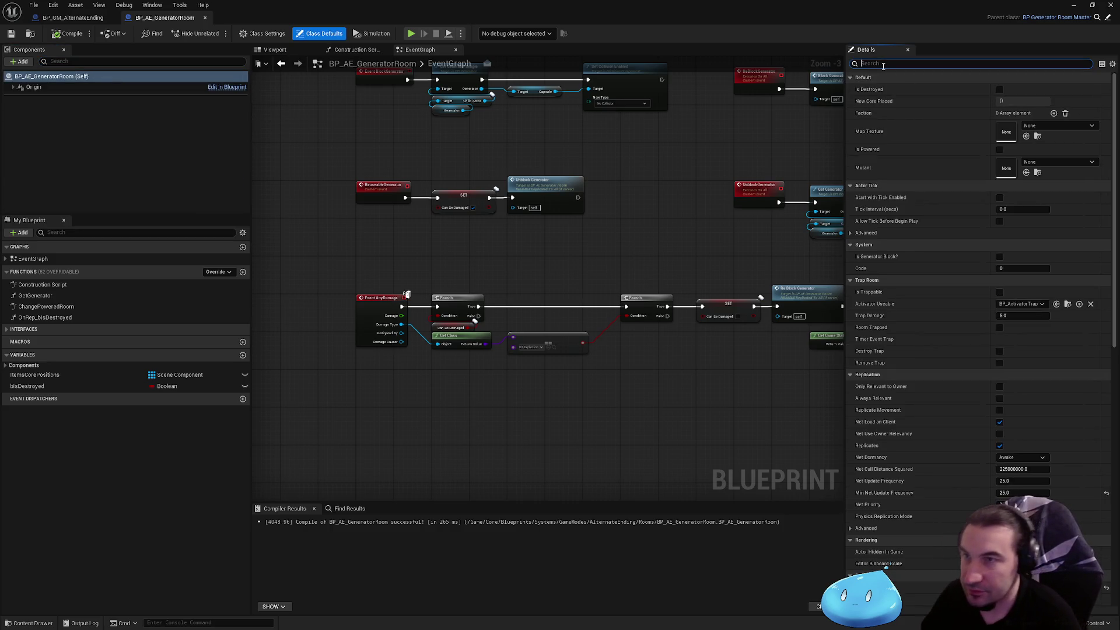
type("canb")
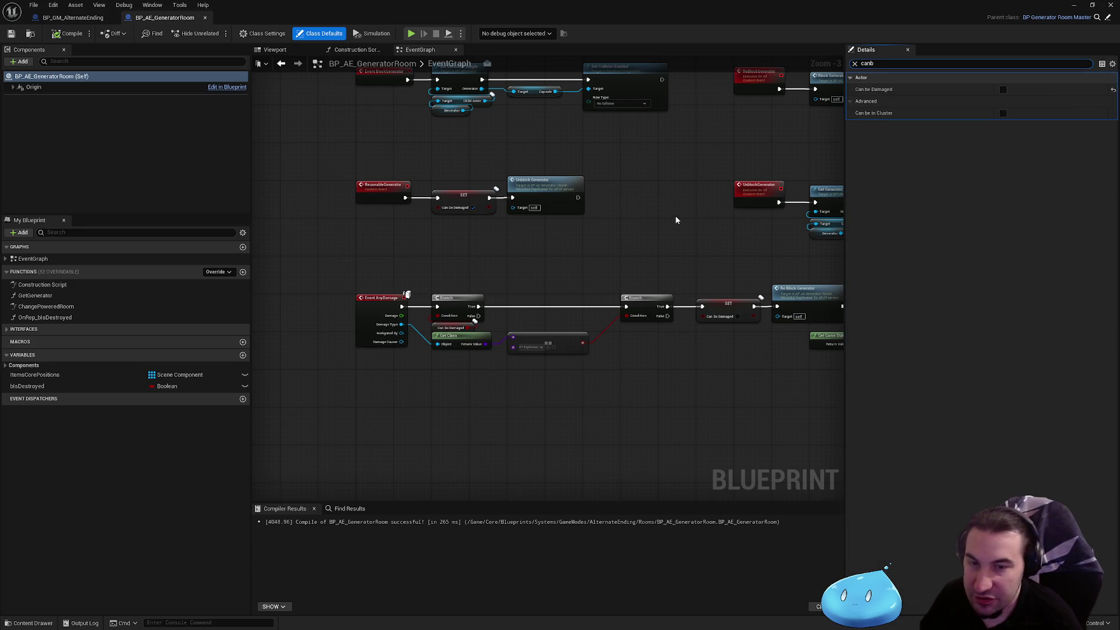
left_click_drag(574, 231, 590, 254)
- Review BP_GM_AlternateEnding's event graph, then return to the room blueprint and minimize the editor
left_click(73, 18)
left_click_drag(498, 300, 421, 305)
scroll(541, 297, "down", 2)
mouse_move(541, 298)
left_mouse_down()
mouse_move(383, 258)
mouse_move(465, 283)
mouse_move(498, 278)
mouse_move(468, 229)
mouse_move(630, 269)
left_mouse_up()
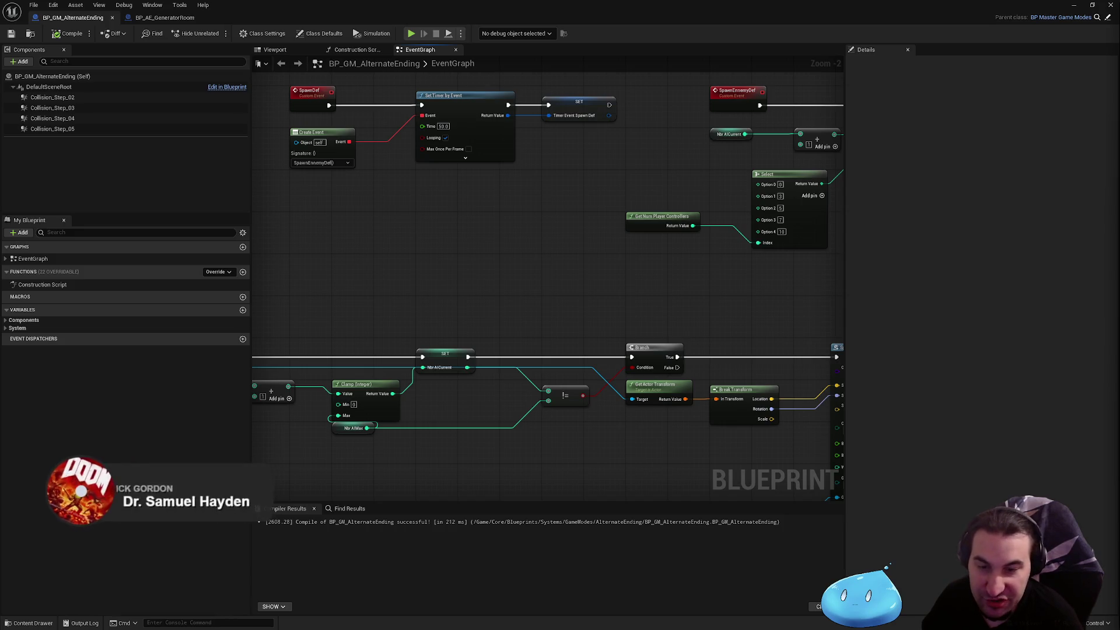
left_click(165, 18)
left_click_drag(465, 208, 259, 206)
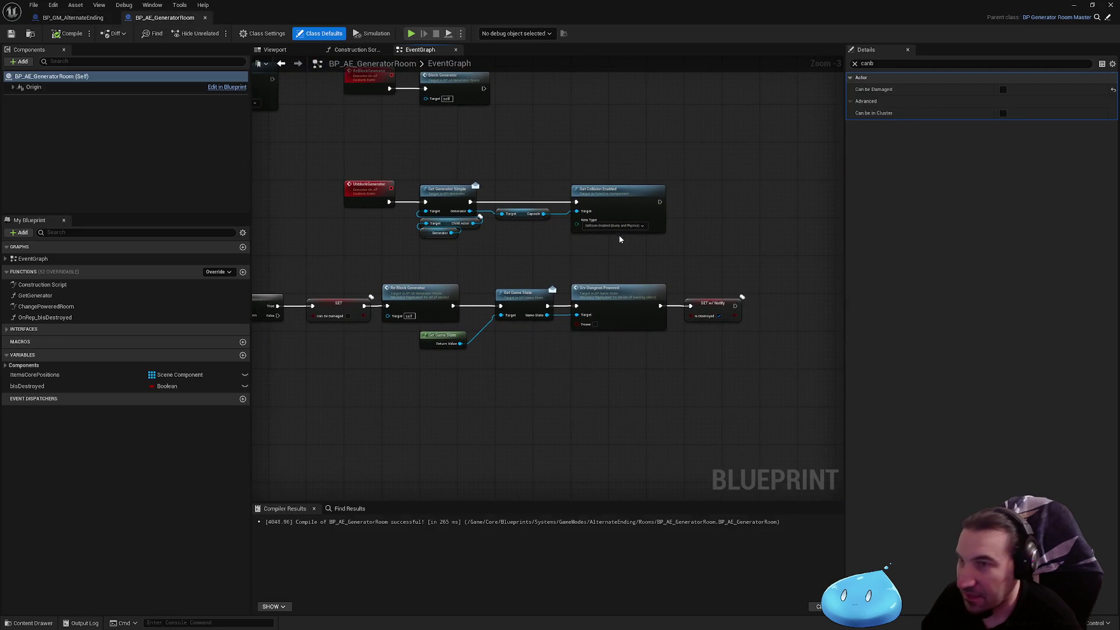
left_click(392, 627)
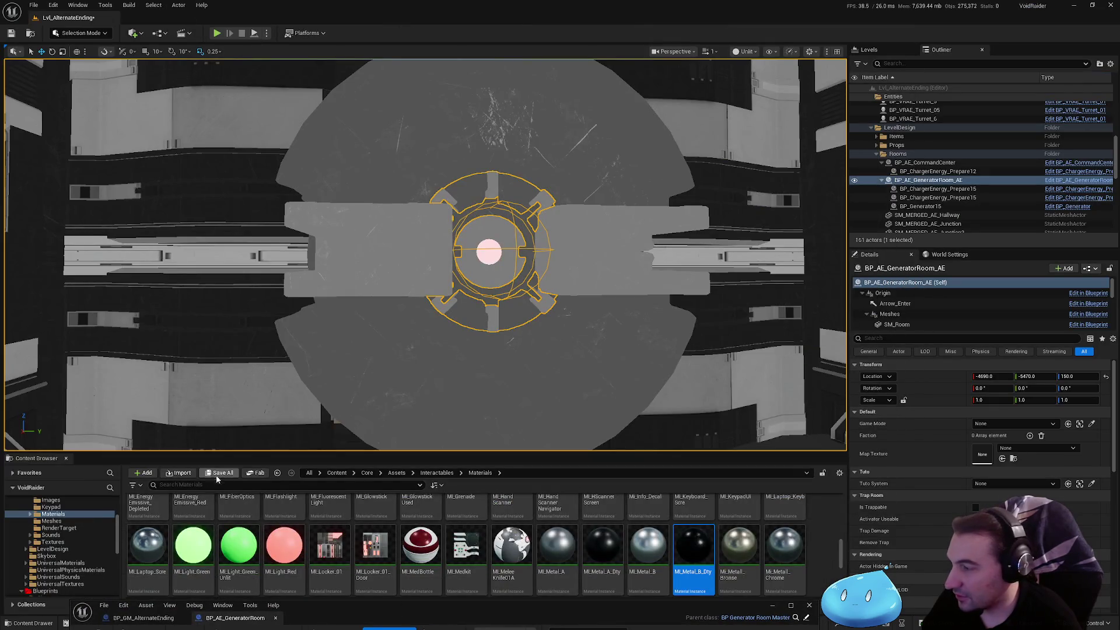
- Save the level and collapse the Rooms, LevelDesign and Entities folders in the Outliner
left_click(220, 473)
left_click(644, 420)
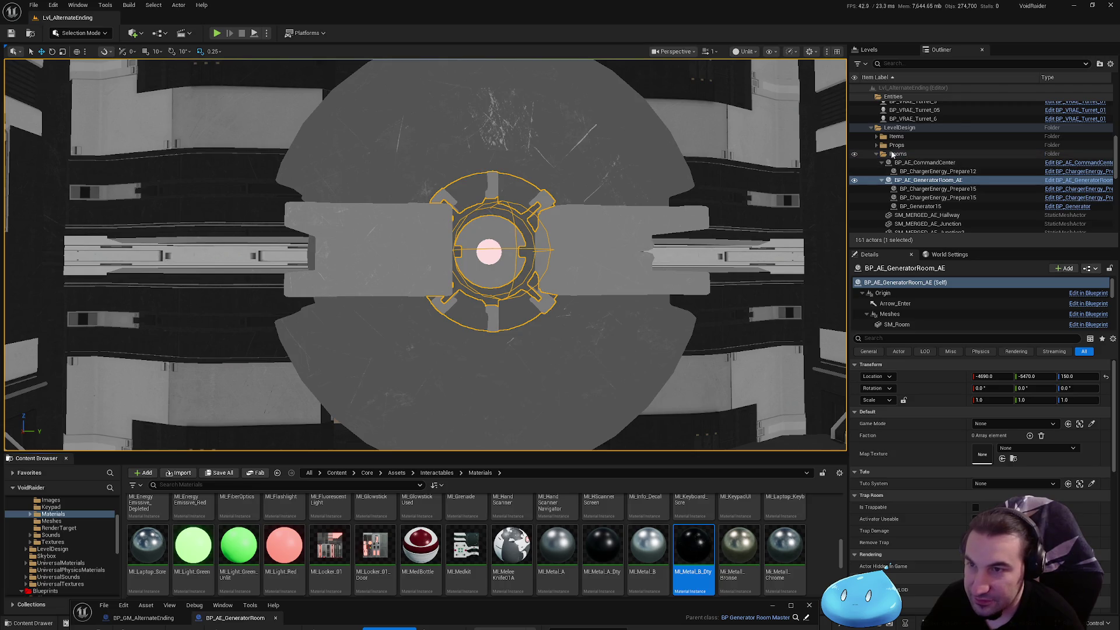
left_click(877, 153)
left_click(871, 127)
scroll(931, 160, "up", 3)
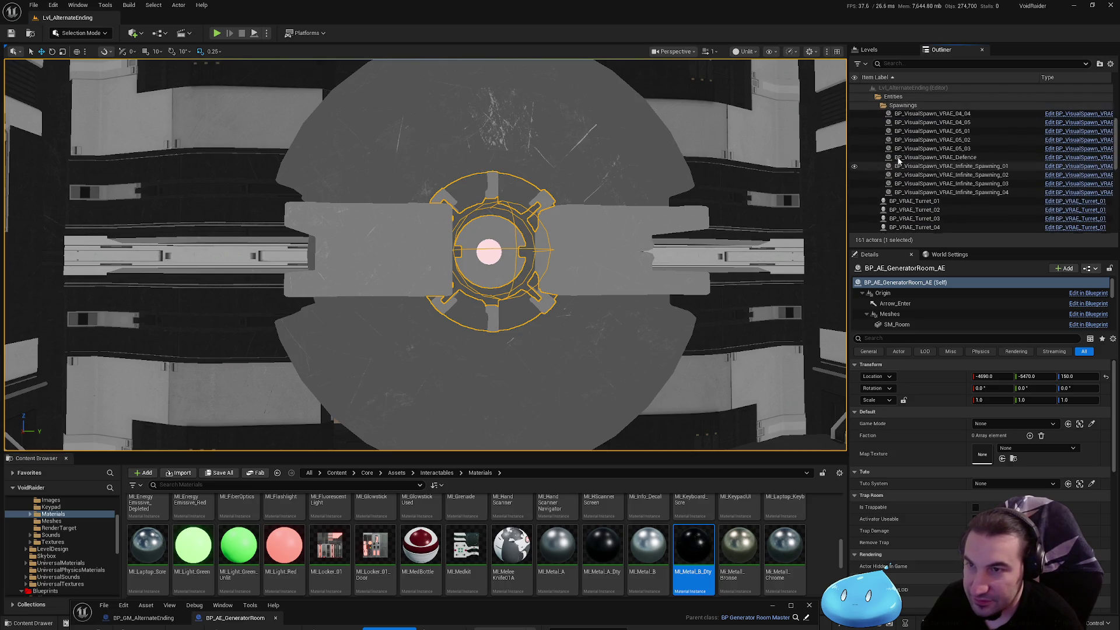
left_click(870, 97)
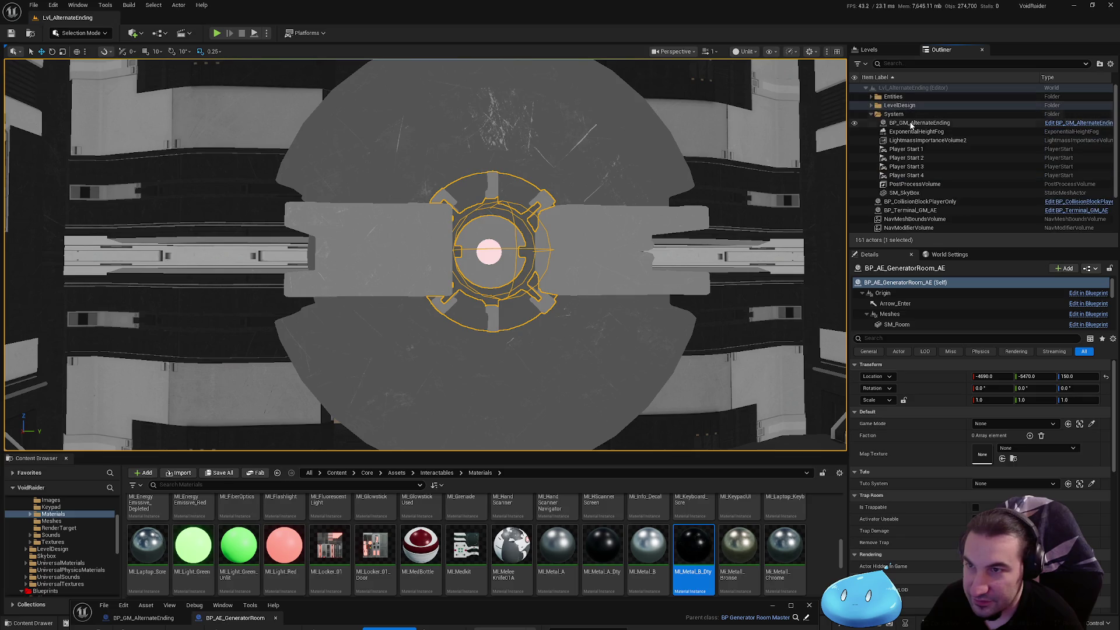
- Set BP_GM_AlternateEnding's Generator to BP_AE_GeneratorRoom_AE and save the level
left_click(916, 123)
left_click(999, 435)
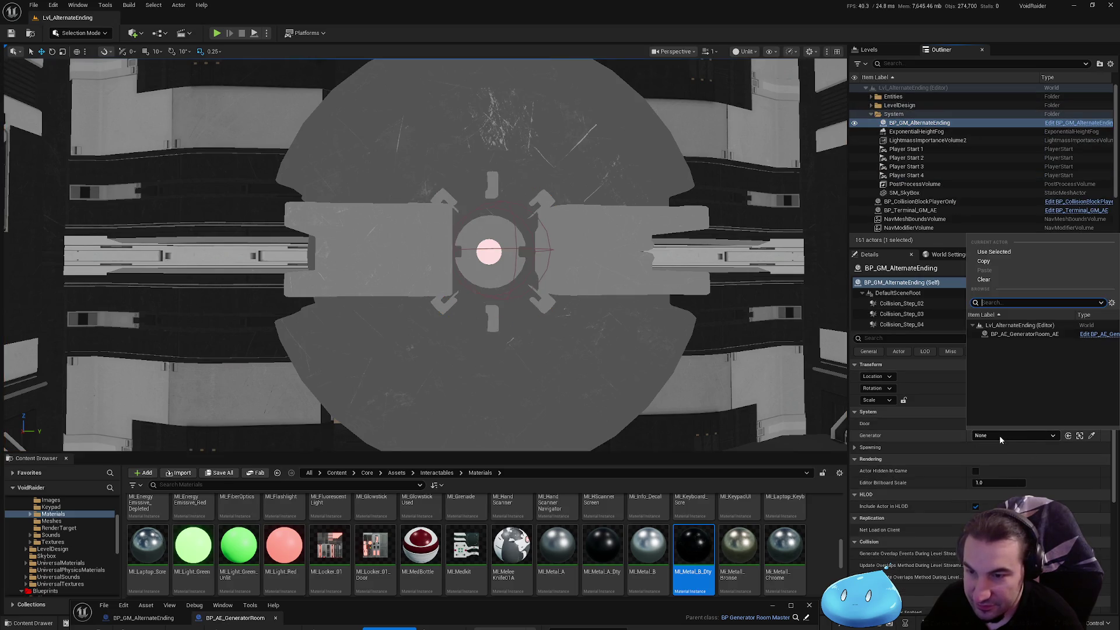
left_click(1010, 334)
left_click(233, 477)
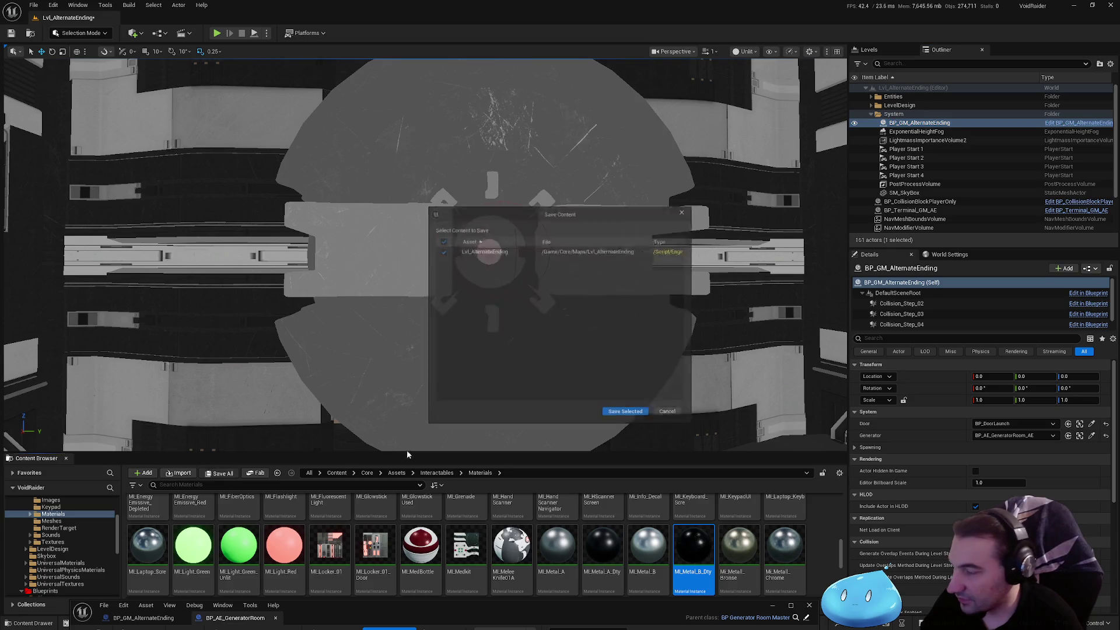
left_click(629, 417)
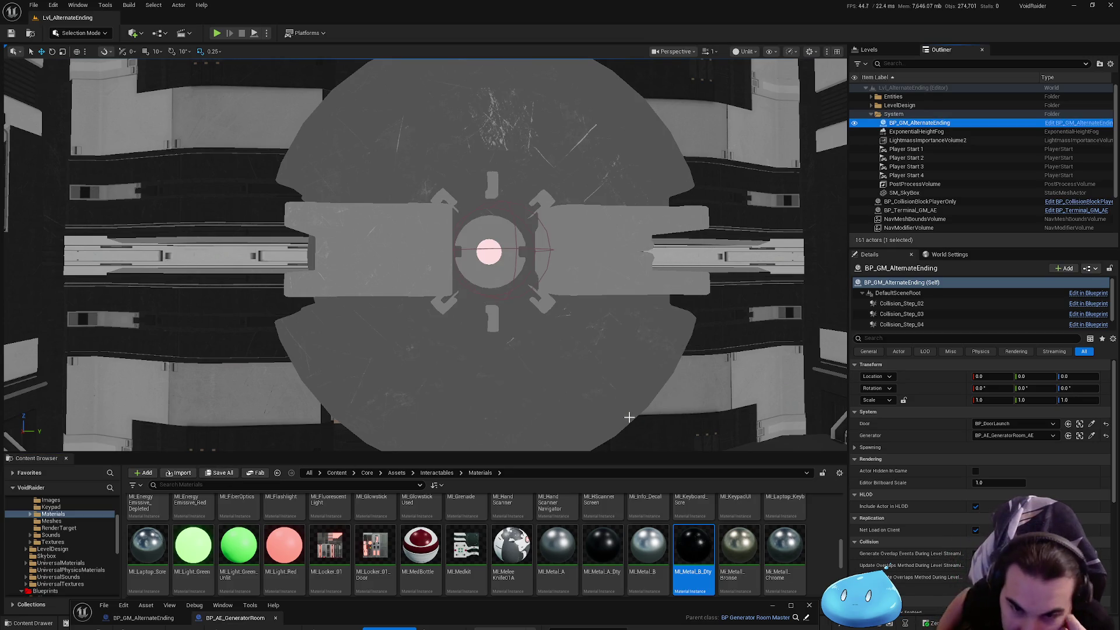